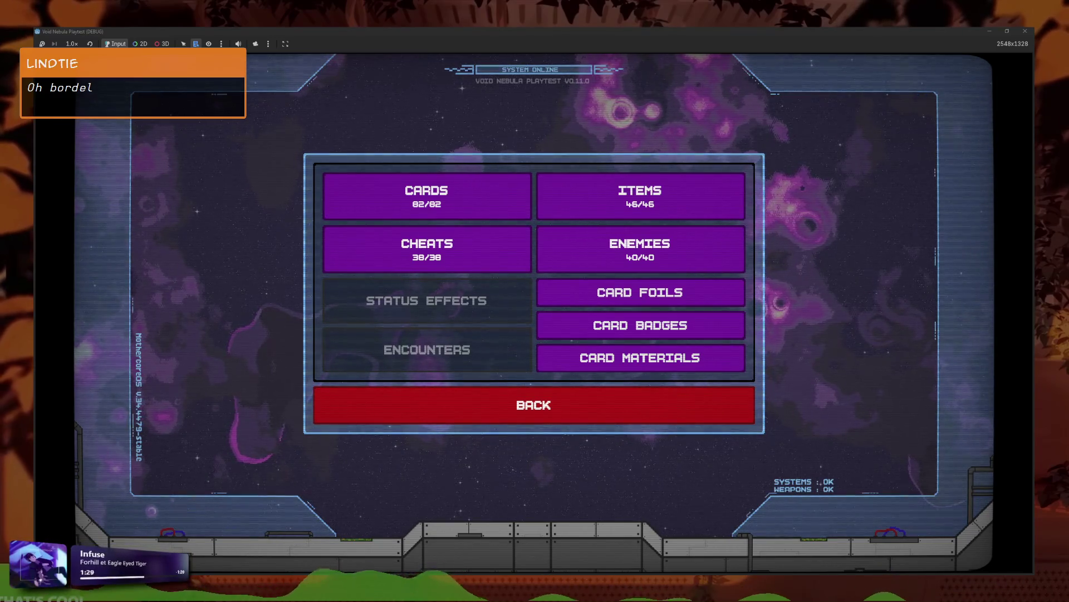
- Look through the Cards gallery, then go back and open the Cheats collection
{"action": "left_click", "coordinate": [458, 205]}
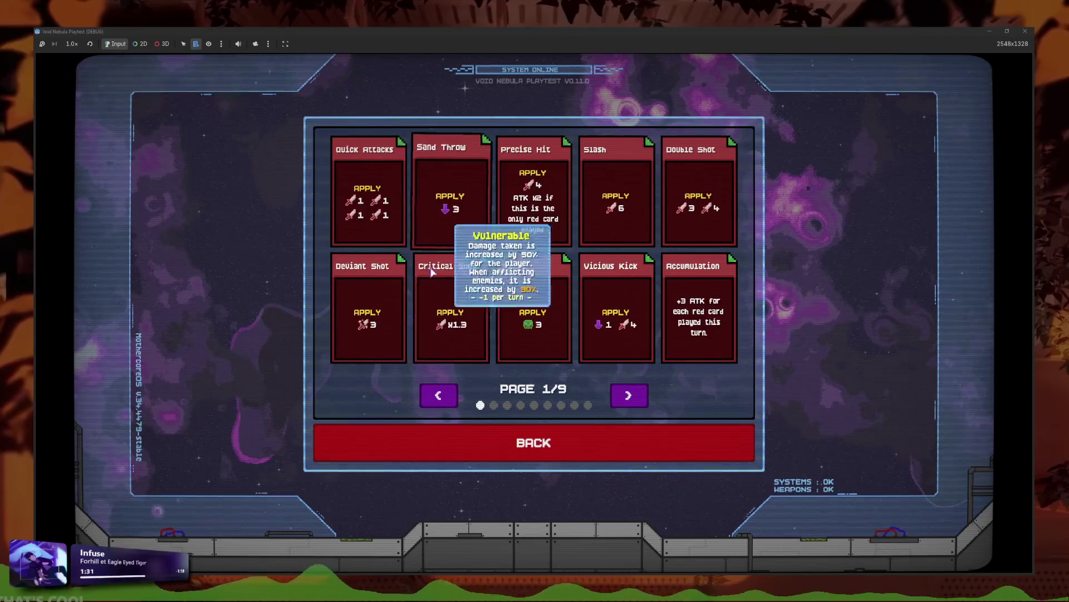
{"action": "left_click", "coordinate": [518, 438]}
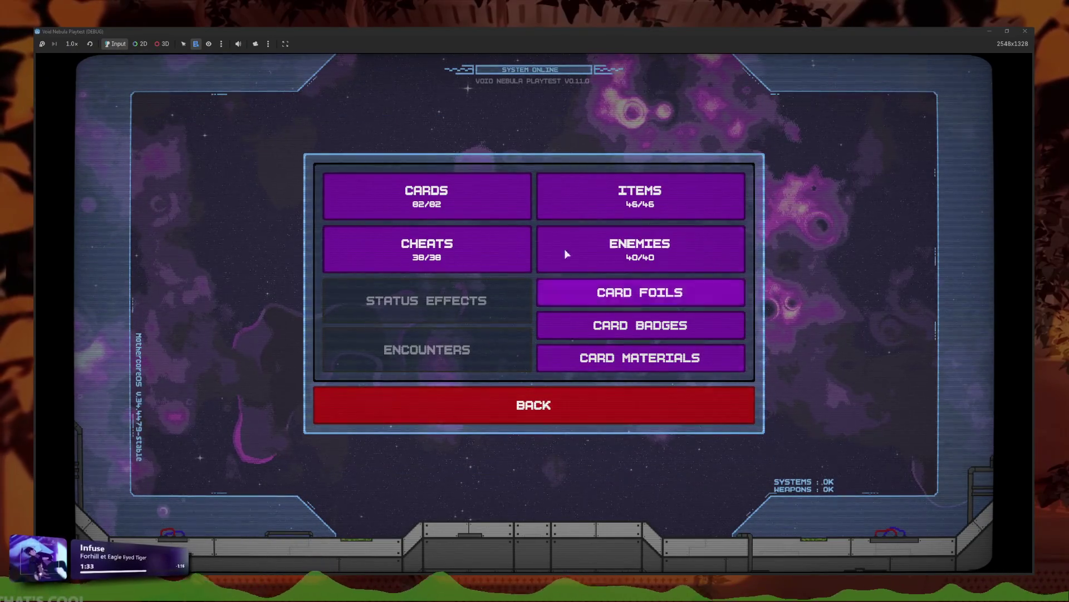
{"action": "left_click", "coordinate": [451, 179]}
{"action": "left_click", "coordinate": [477, 441]}
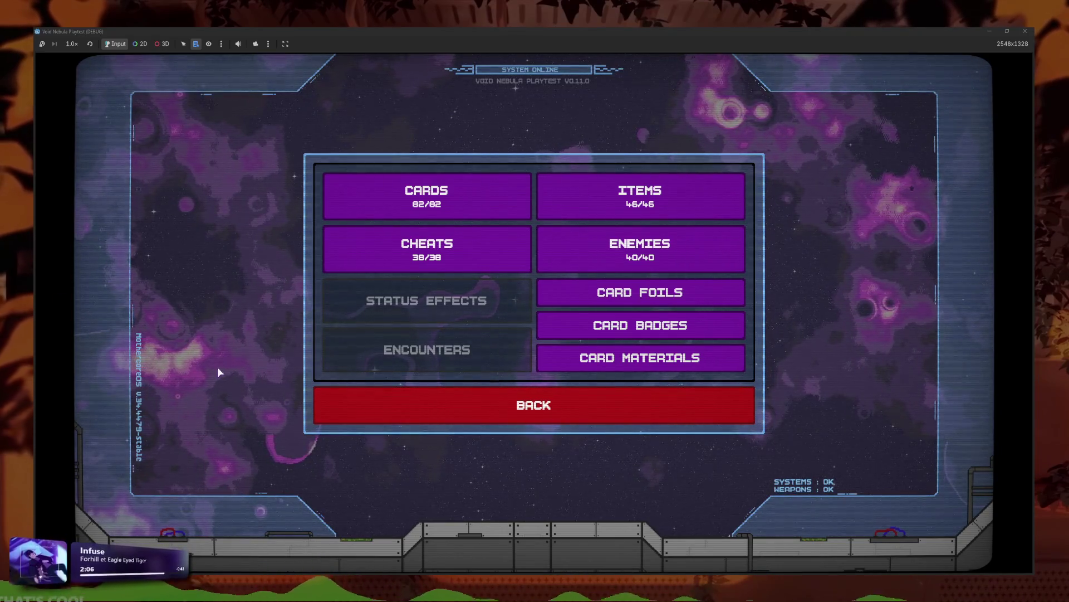
{"action": "left_click", "coordinate": [437, 207]}
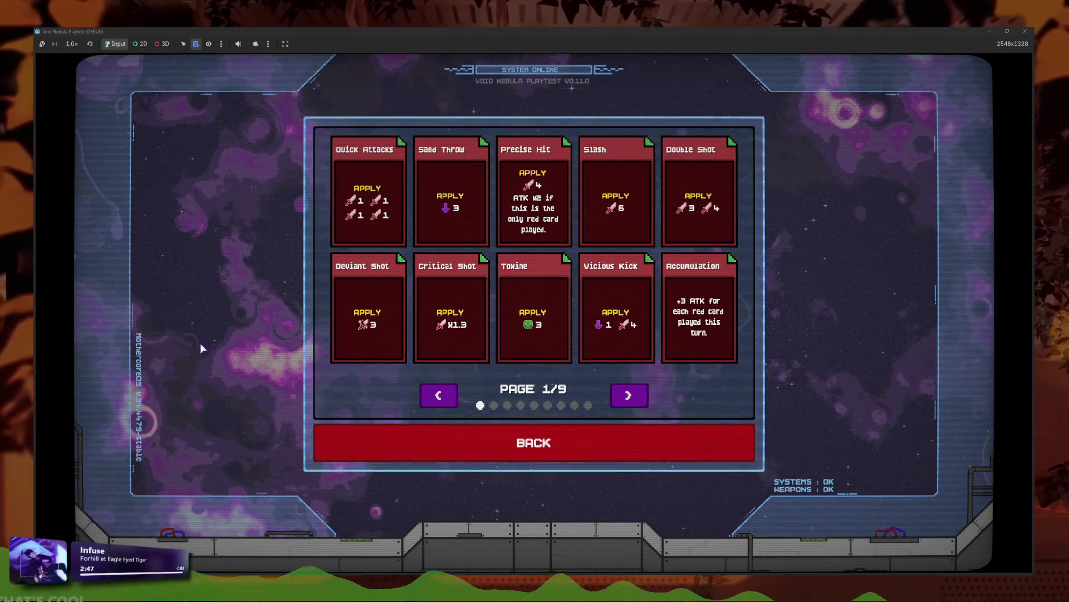
{"action": "left_click", "coordinate": [361, 456]}
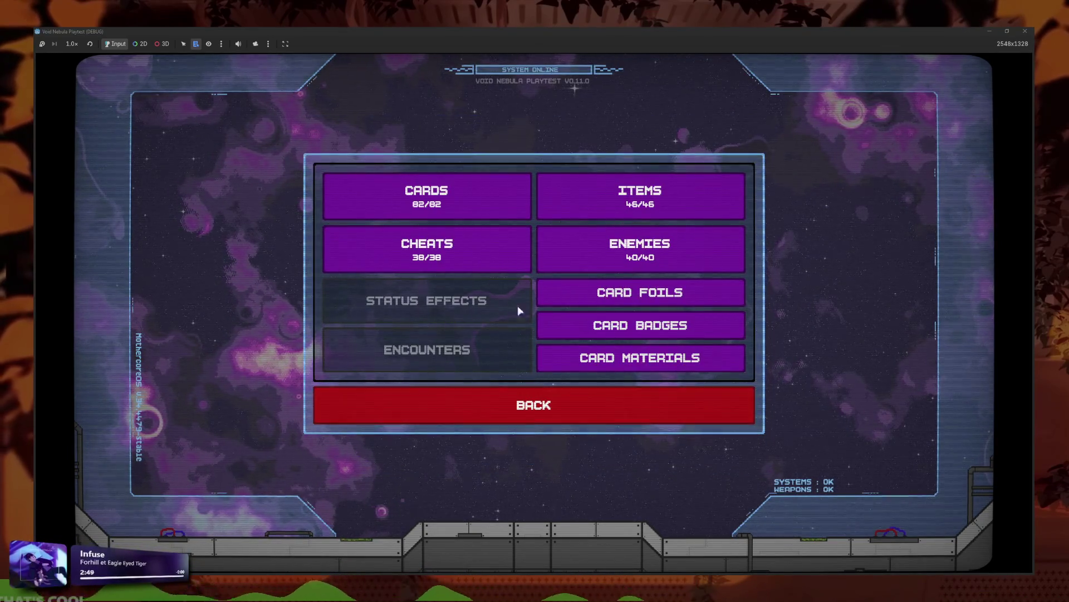
{"action": "left_click", "coordinate": [490, 245]}
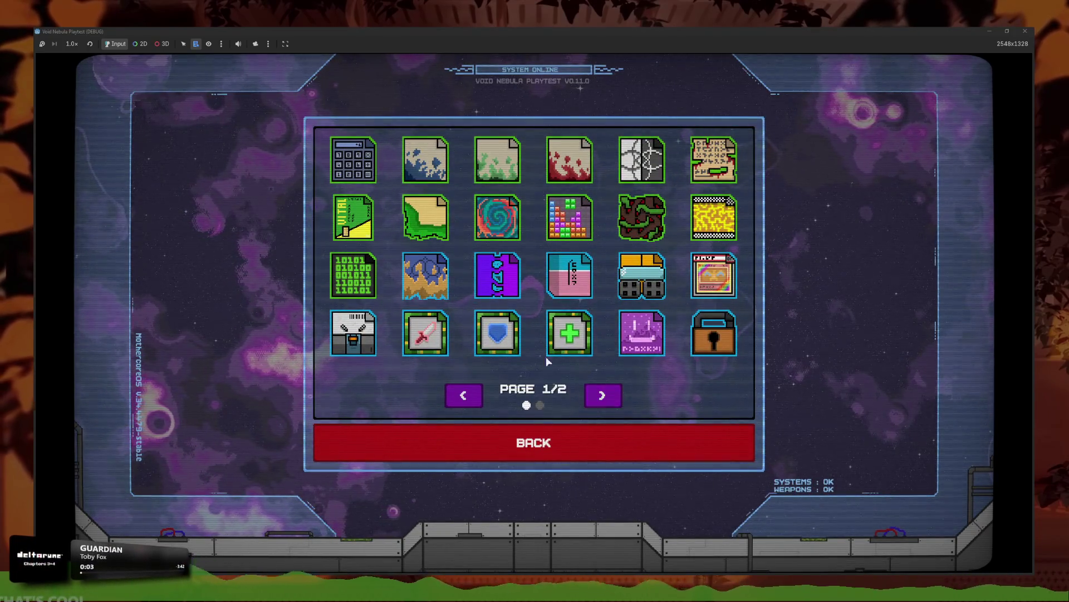
{"action": "left_click", "coordinate": [611, 449]}
{"action": "left_click", "coordinate": [472, 255]}
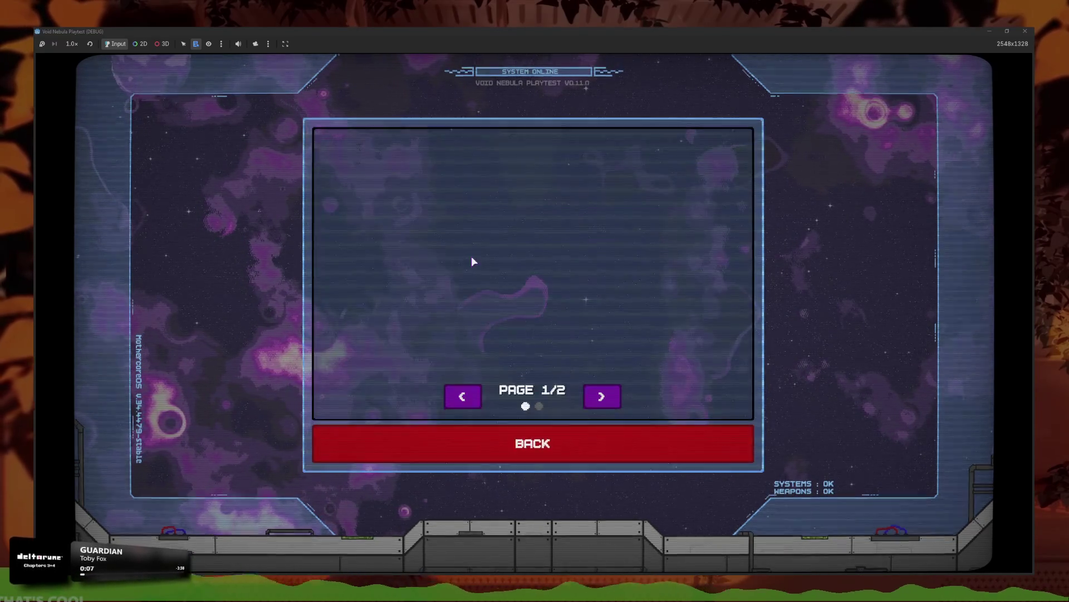
{"action": "left_click", "coordinate": [610, 402]}
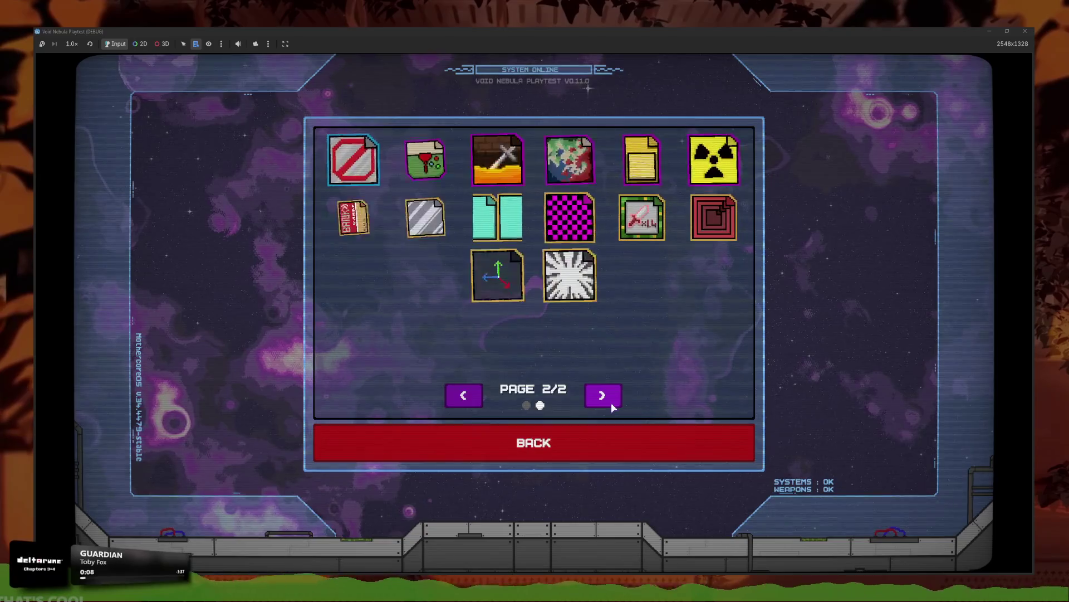
{"action": "left_click", "coordinate": [451, 398]}
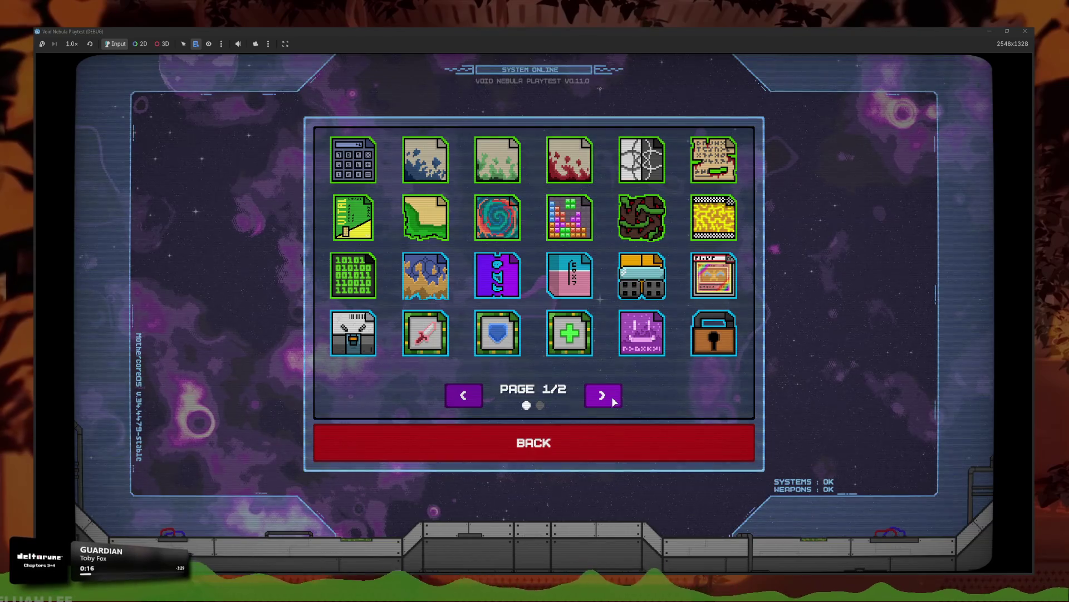
{"action": "mouse_move", "coordinate": [508, 292]}
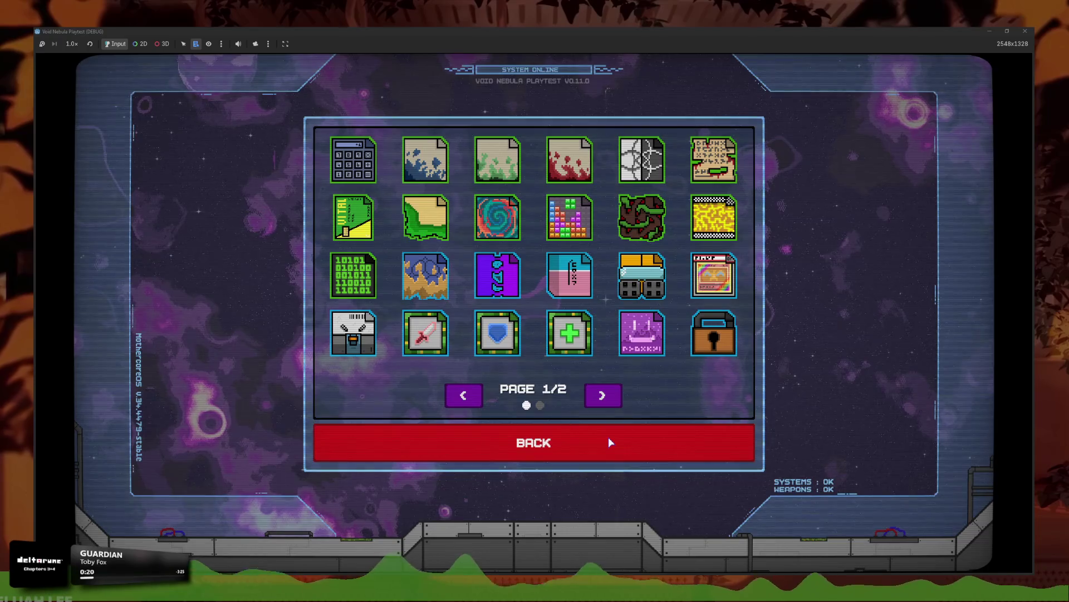
{"action": "left_click", "coordinate": [613, 400]}
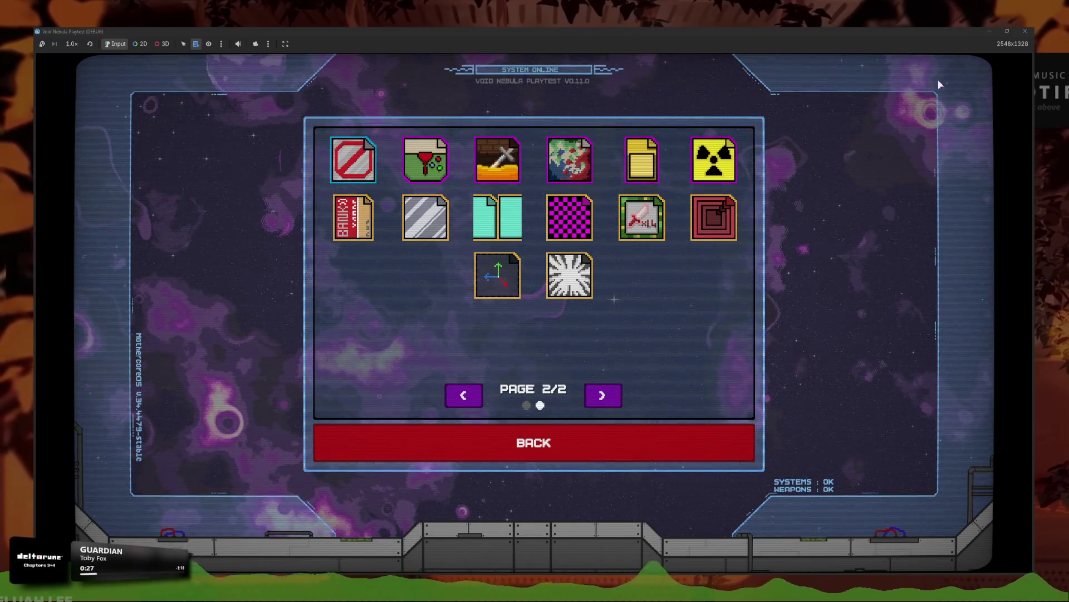
{"action": "mouse_move", "coordinate": [661, 222]}
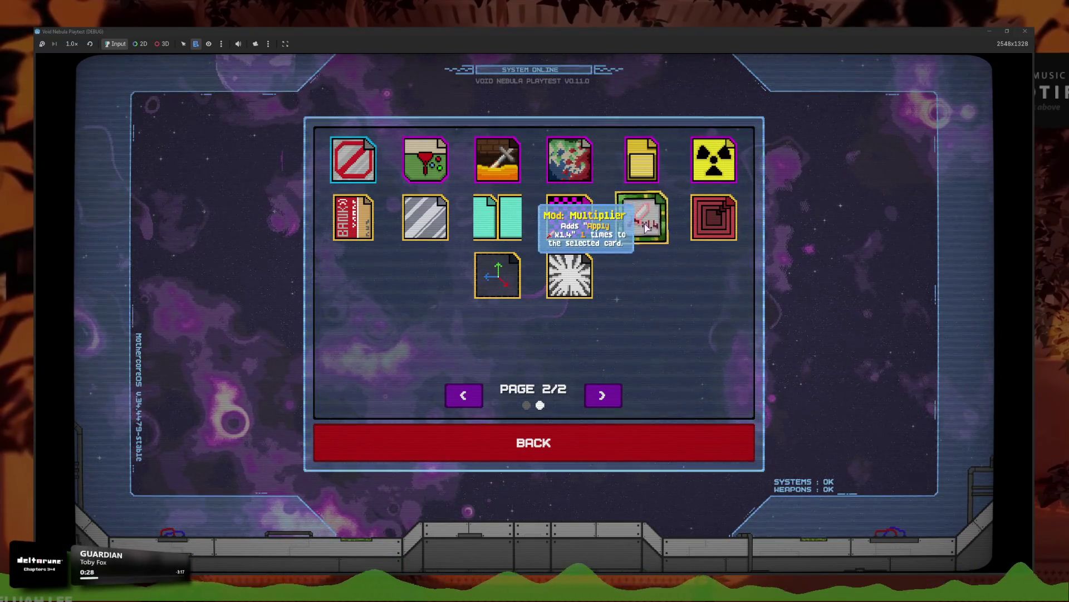
{"action": "left_click", "coordinate": [463, 395]}
{"action": "mouse_move", "coordinate": [442, 338]}
{"action": "mouse_move", "coordinate": [562, 342]}
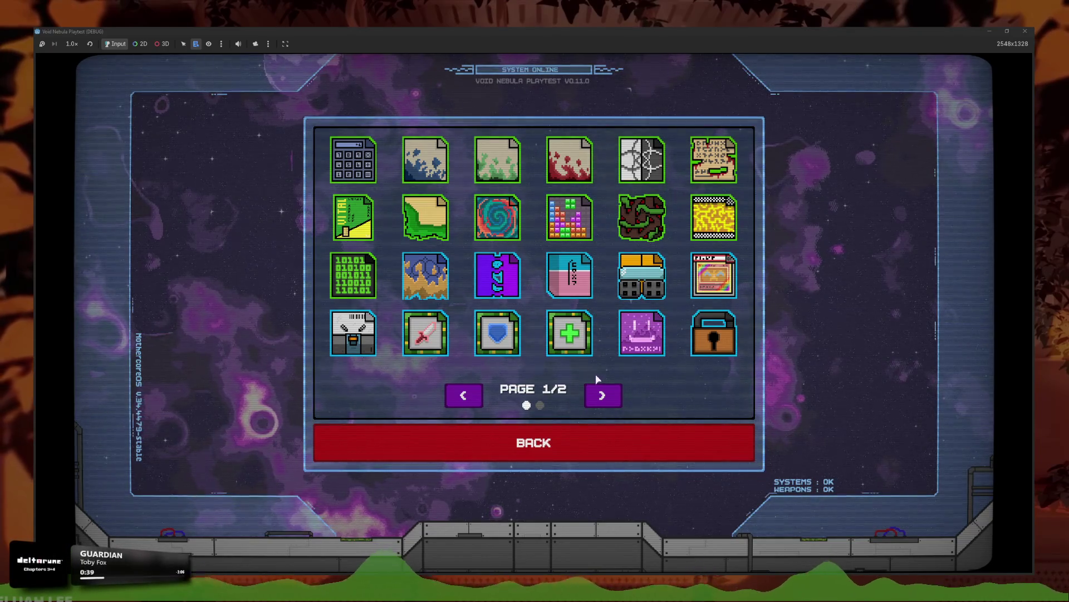
{"action": "mouse_move", "coordinate": [494, 283]}
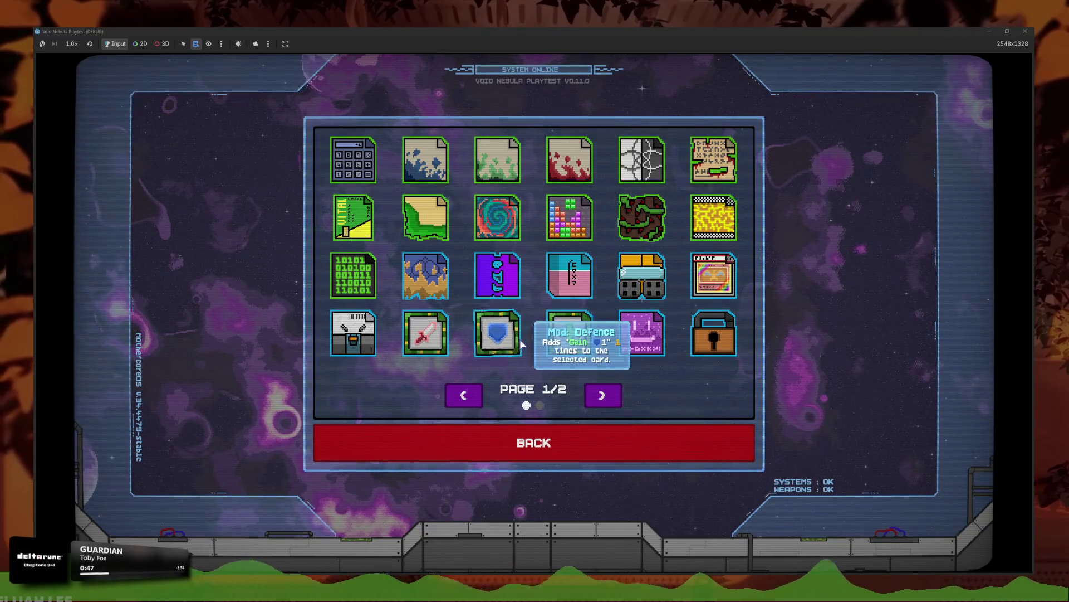
{"action": "key", "text": "F8"}
- Filter FileSystem for mod_ and keep the Mod: Multiplier cheat's rarity at 4
{"action": "left_click", "coordinate": [88, 338]}
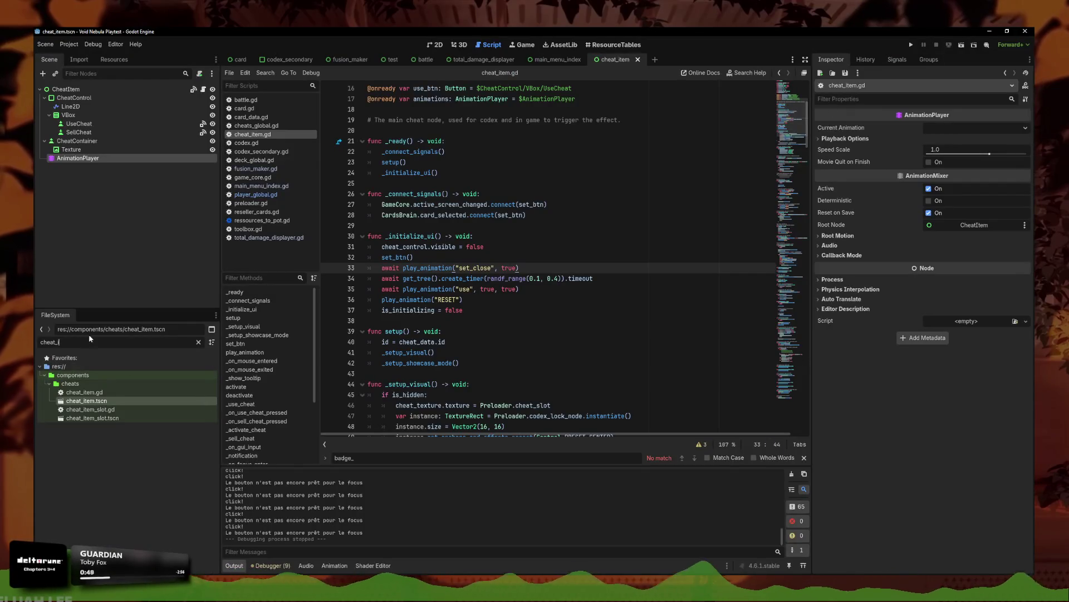
{"action": "type", "text": "mod_"}
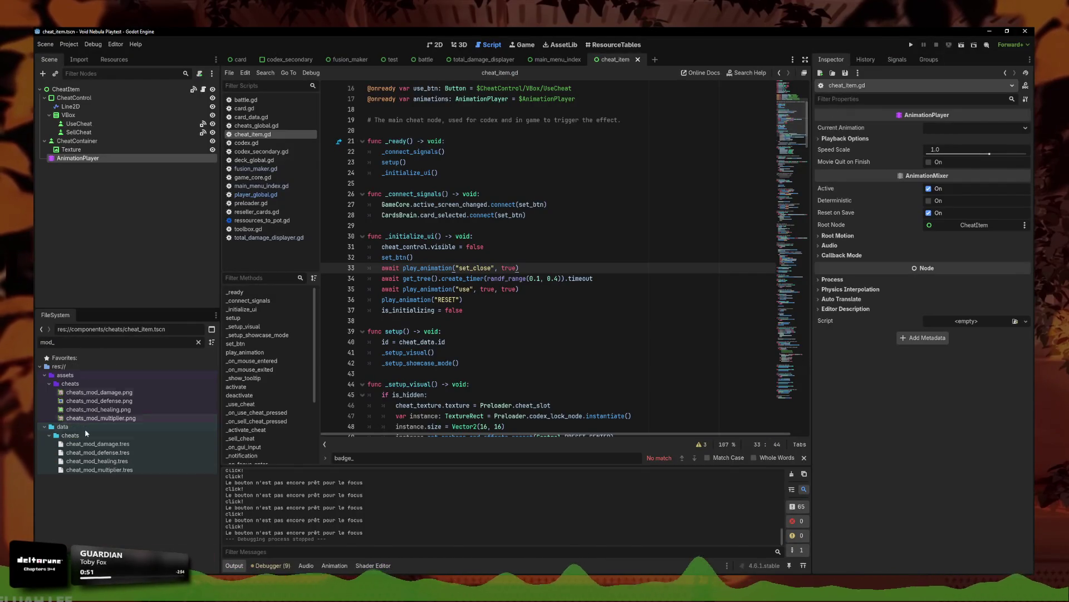
{"action": "left_click", "coordinate": [86, 470]}
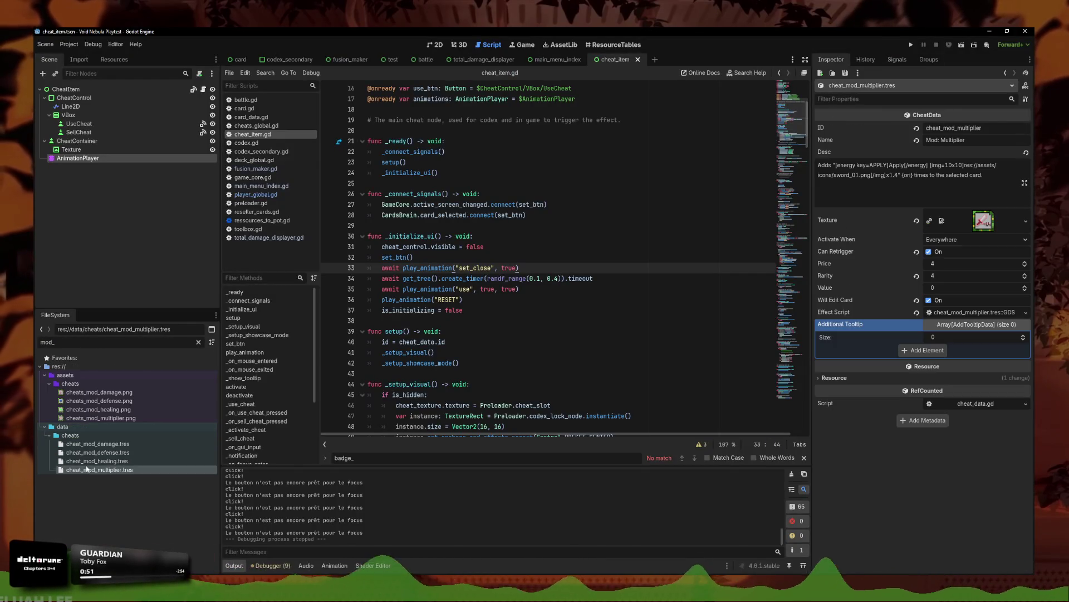
{"action": "left_click", "coordinate": [1023, 274]}
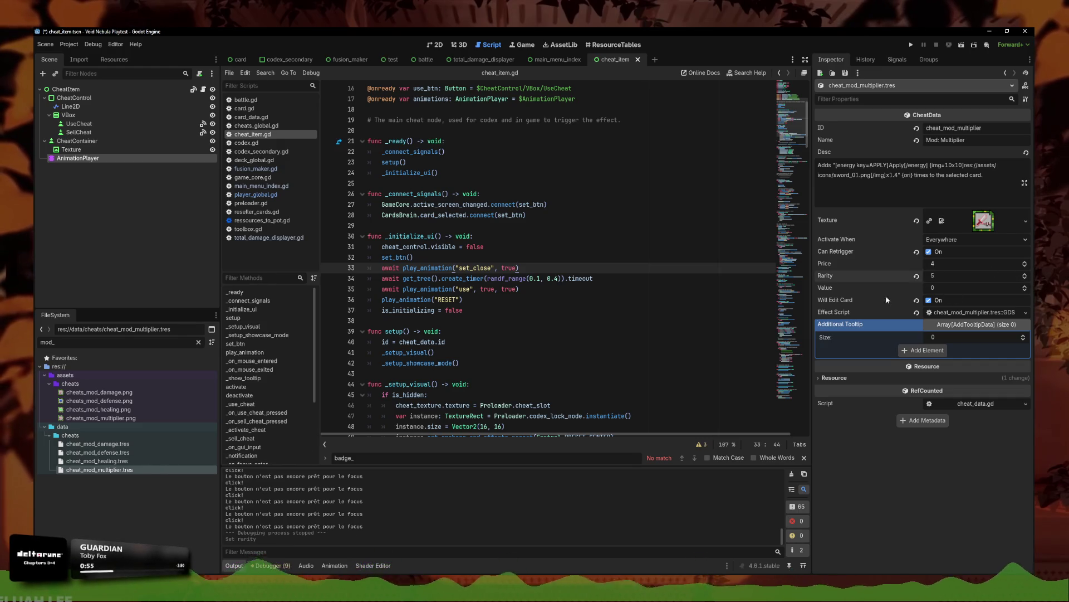
{"action": "left_click", "coordinate": [1025, 278]}
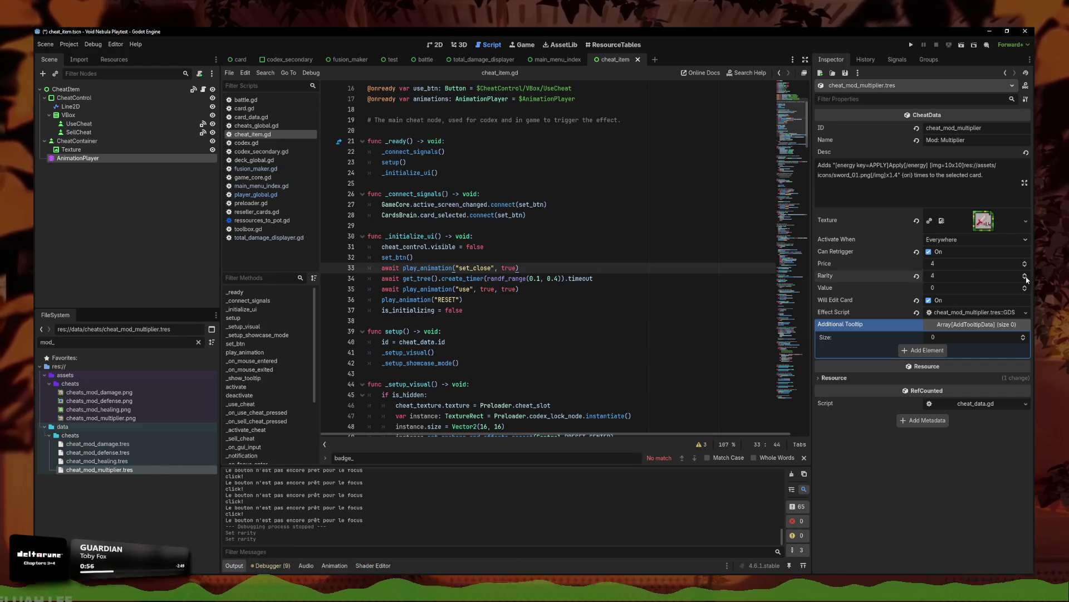
- Raise the Mod: Defence cheat's rarity from 2 to 3, save, and relaunch the game
{"action": "left_click", "coordinate": [139, 445]}
{"action": "left_click", "coordinate": [1021, 274]}
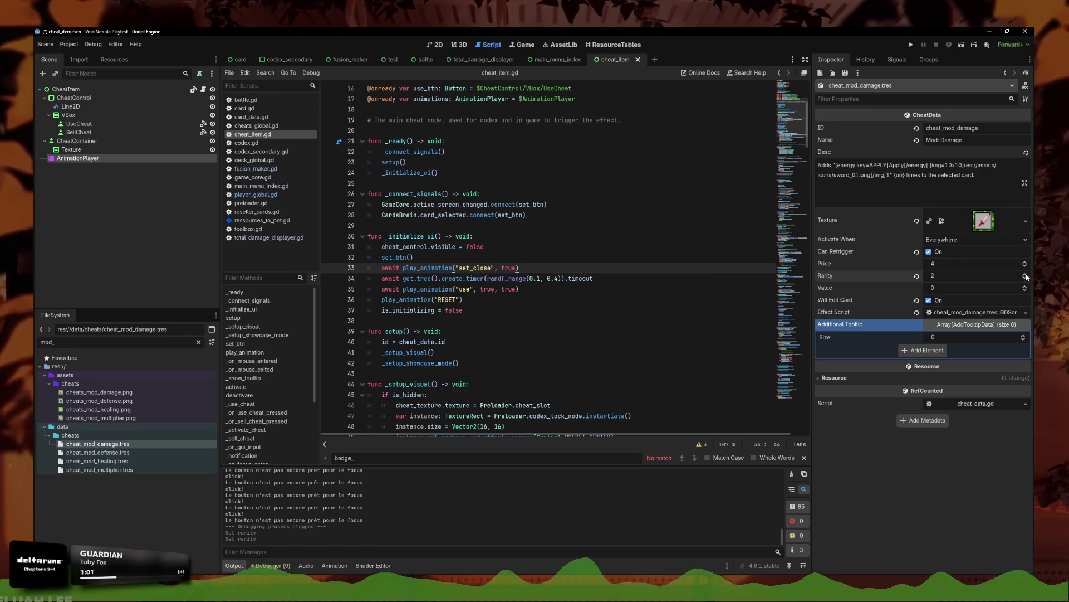
{"action": "left_click", "coordinate": [98, 461]}
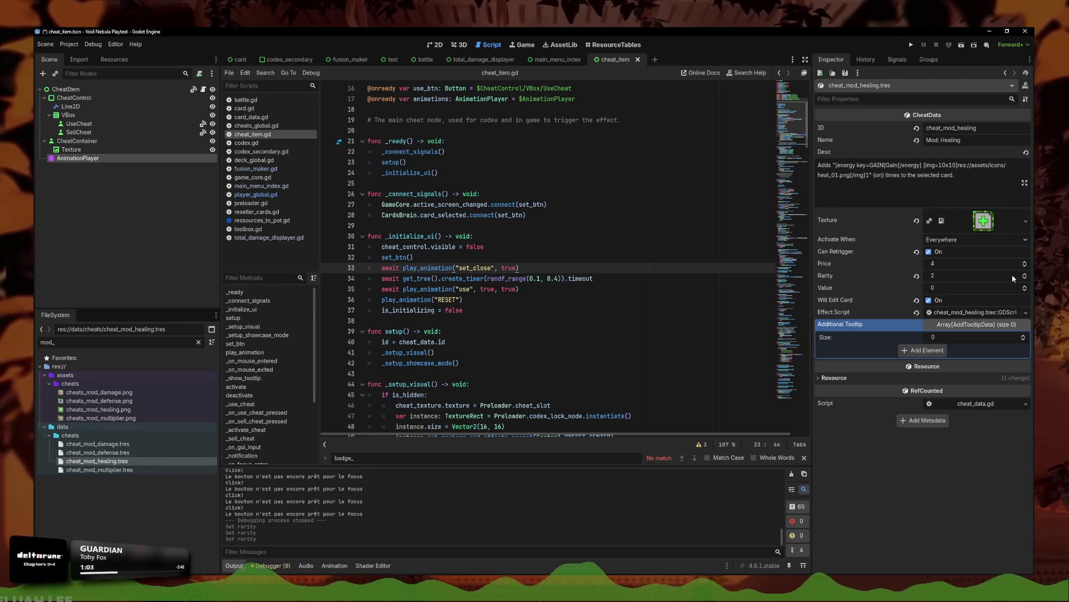
{"action": "left_click", "coordinate": [117, 453]}
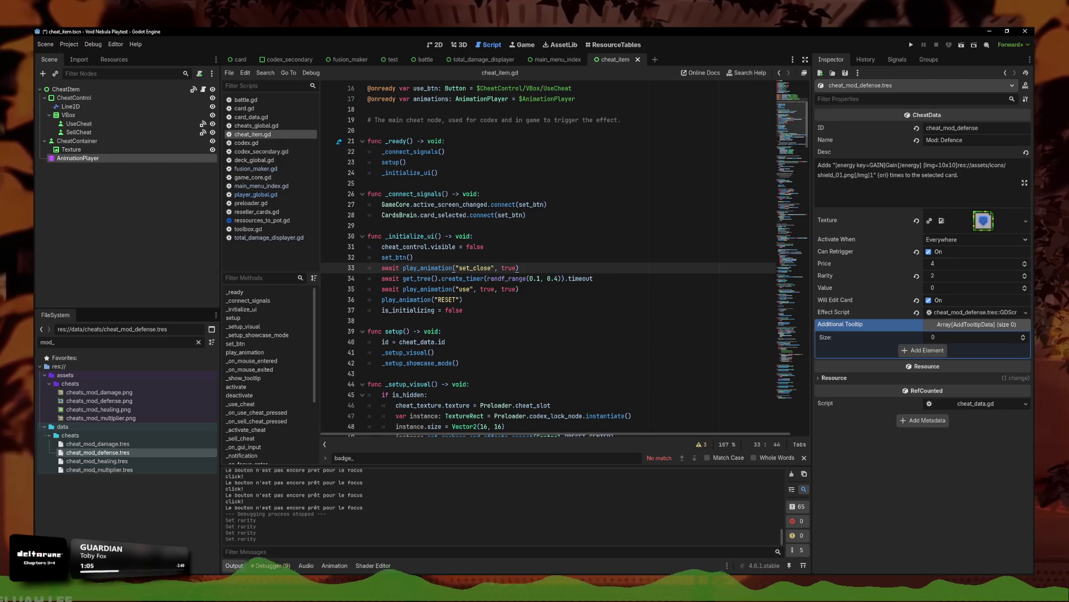
{"action": "left_click", "coordinate": [1026, 273]}
{"action": "key", "text": "ctrl+s"}
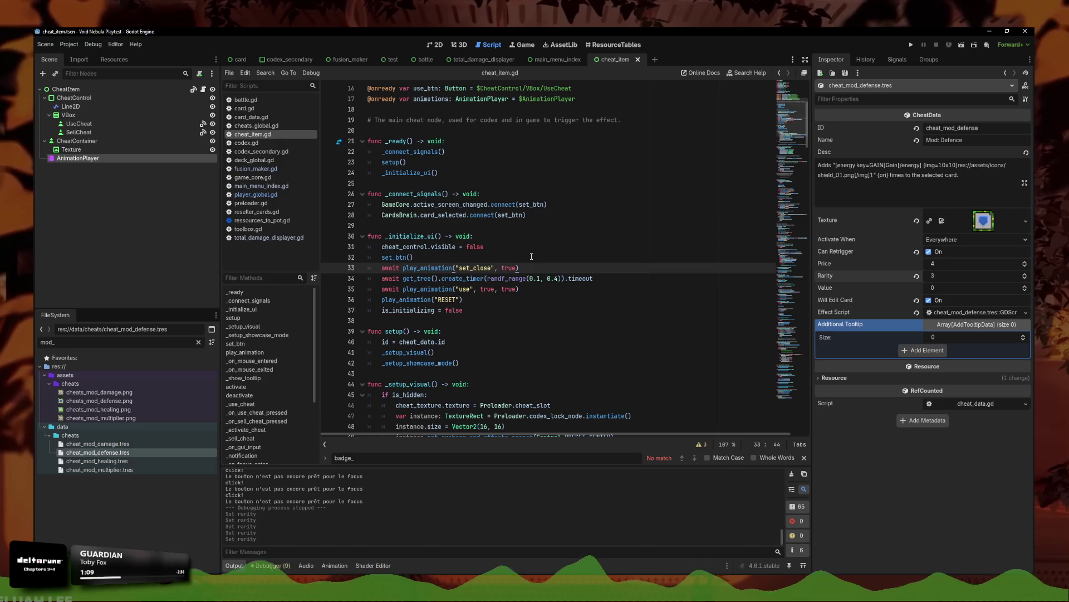
{"action": "left_click", "coordinate": [546, 239]}
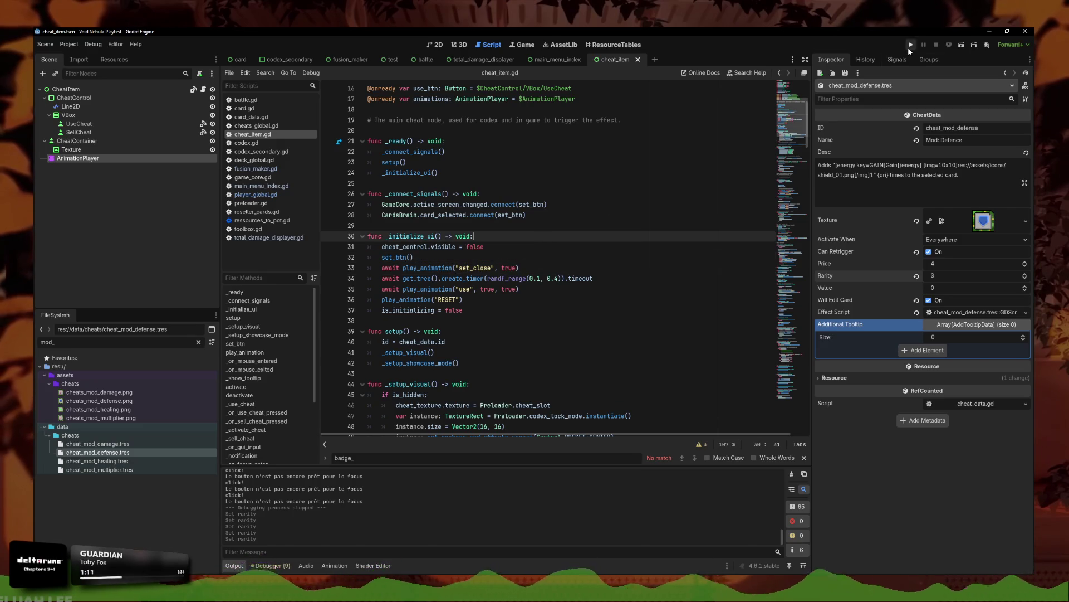
{"action": "left_click", "coordinate": [910, 46]}
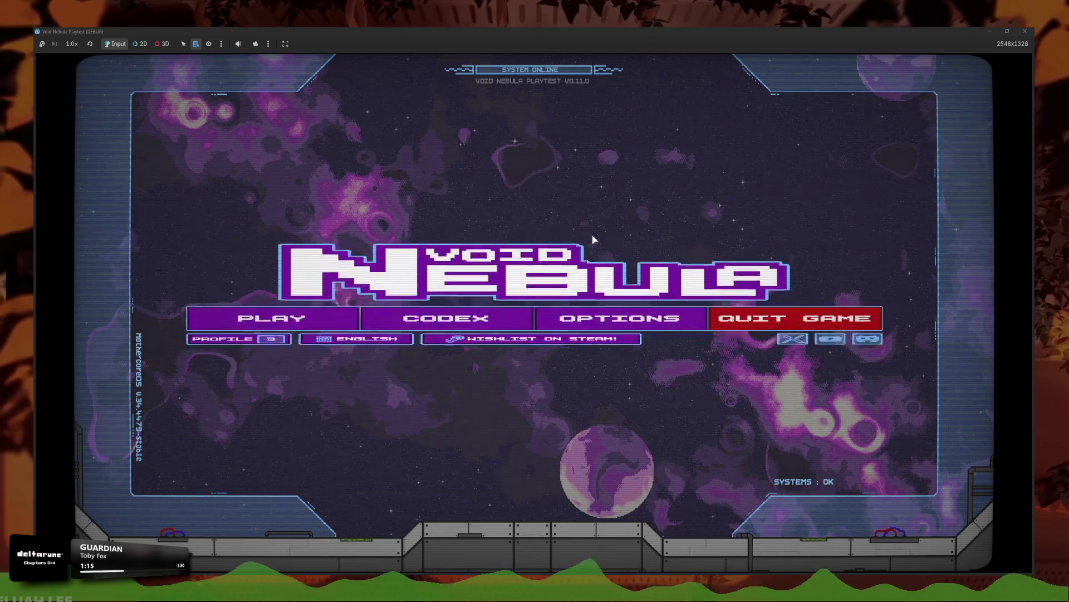
- Check the codex enemies page, then start a new run as the Faceless character
{"action": "left_click", "coordinate": [393, 312]}
{"action": "left_click", "coordinate": [576, 269]}
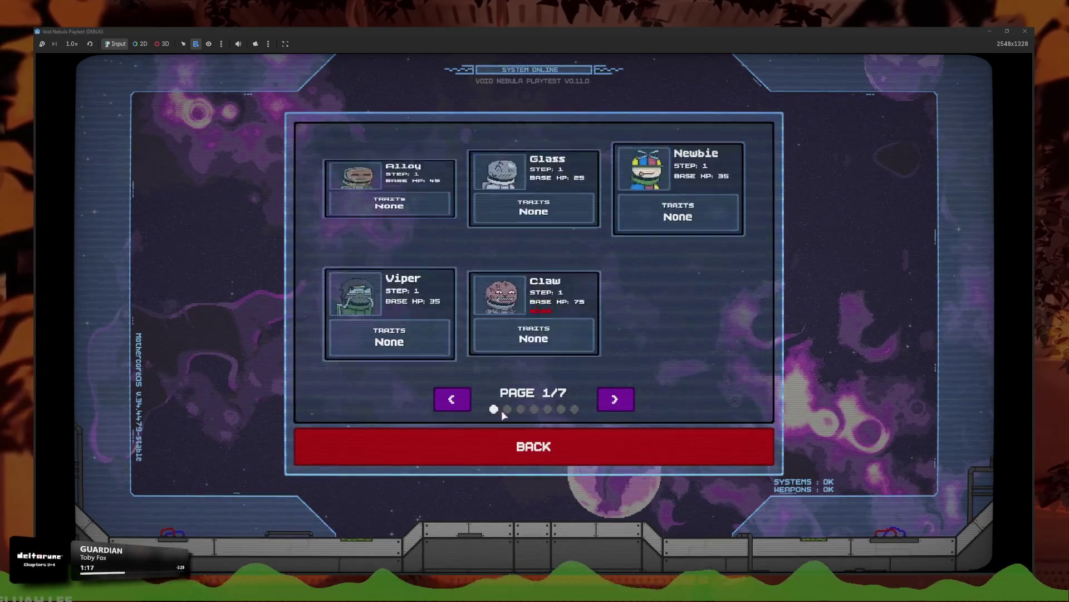
{"action": "left_click", "coordinate": [494, 447]}
{"action": "left_click", "coordinate": [459, 403]}
{"action": "left_click", "coordinate": [303, 348]}
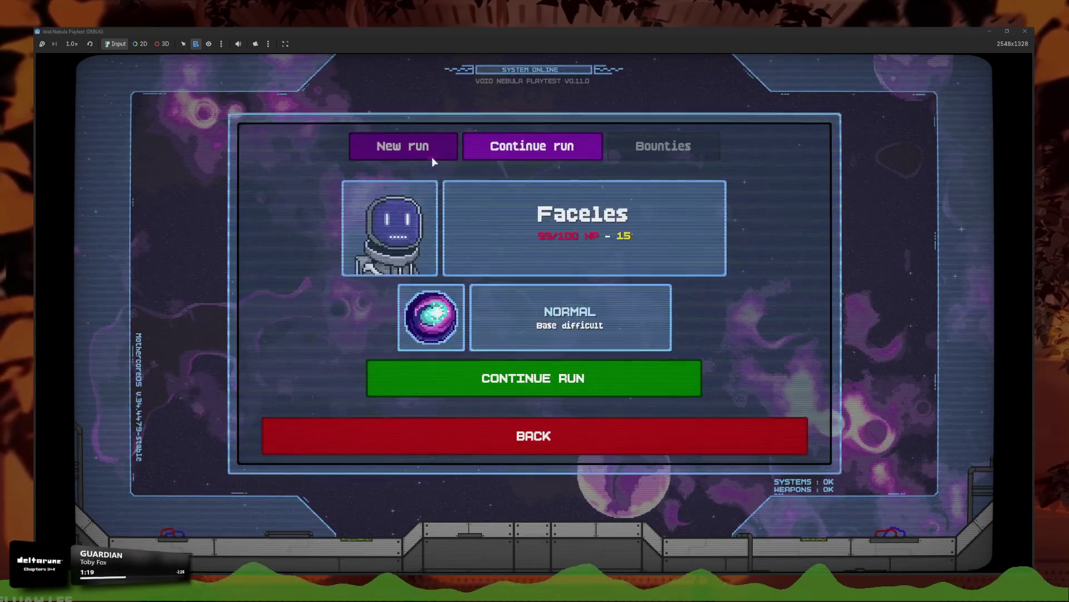
{"action": "left_click", "coordinate": [433, 159]}
{"action": "left_click", "coordinate": [580, 272]}
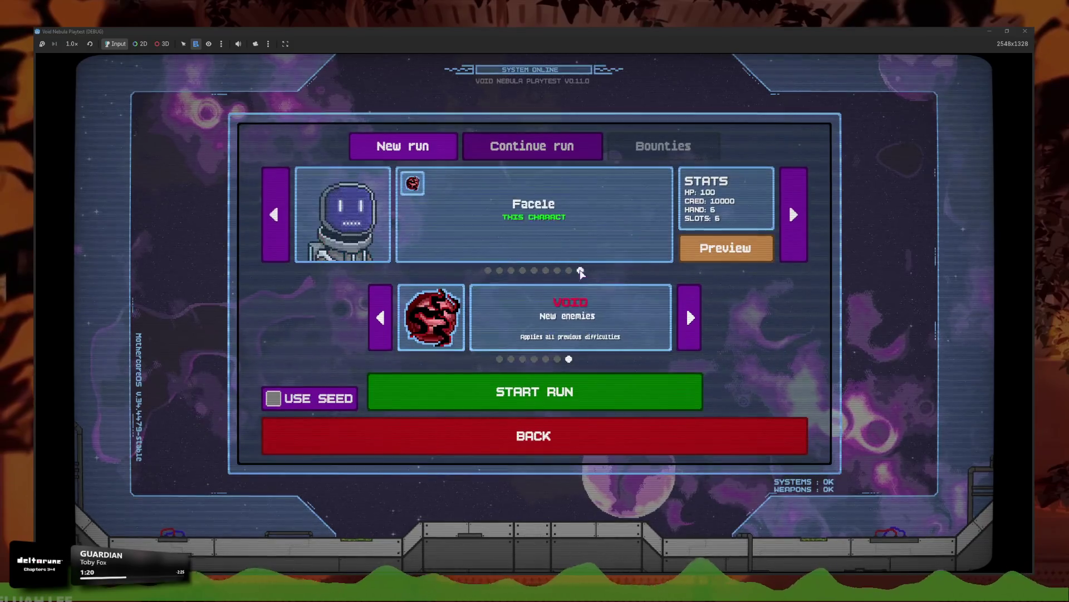
{"action": "left_click", "coordinate": [560, 391]}
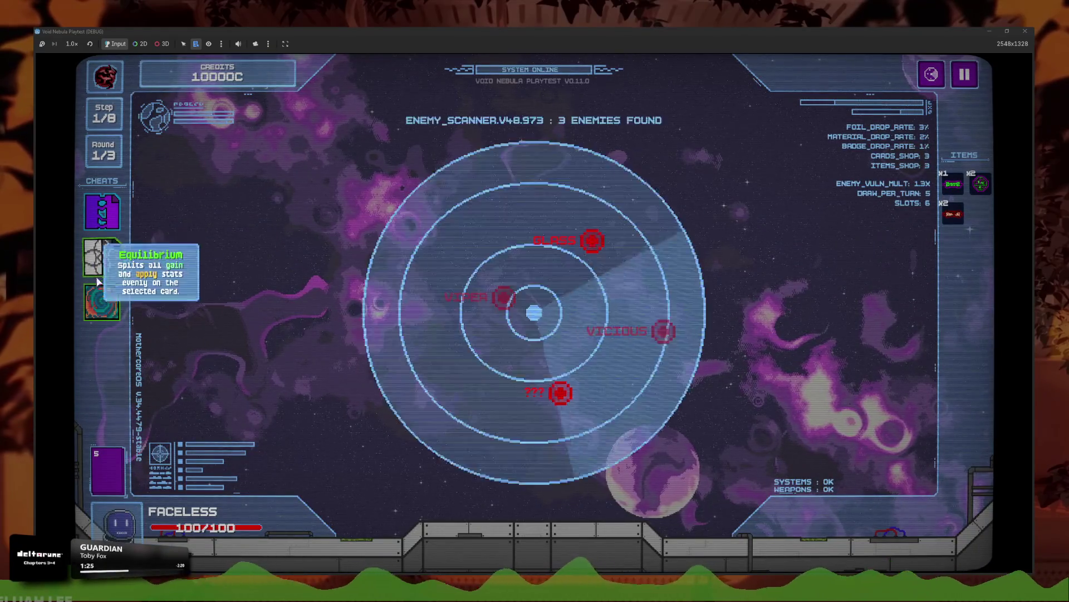
- Use the Equilibrium cheat, enter the ??? encounter against Glass, and stop the game with F8
{"action": "left_click", "coordinate": [94, 275]}
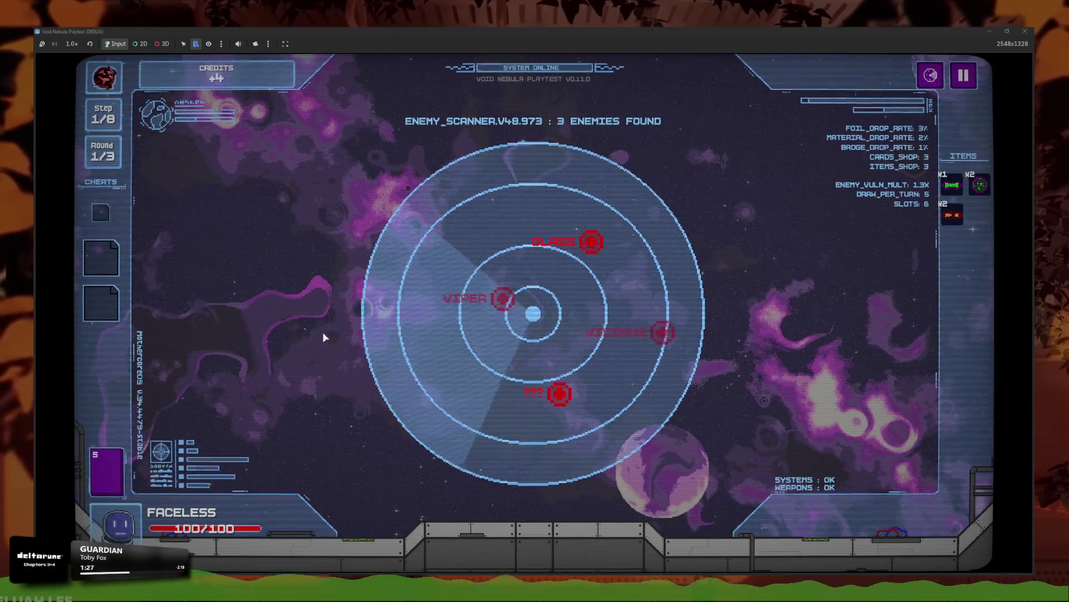
{"action": "left_click", "coordinate": [560, 393]}
{"action": "left_click", "coordinate": [563, 386]}
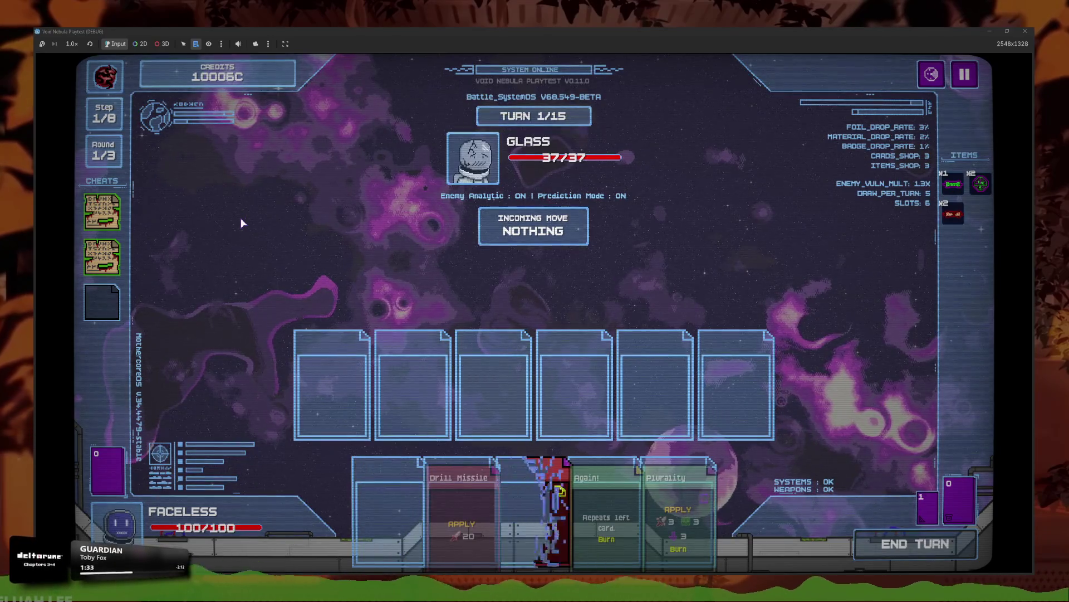
{"action": "key", "text": "F8"}
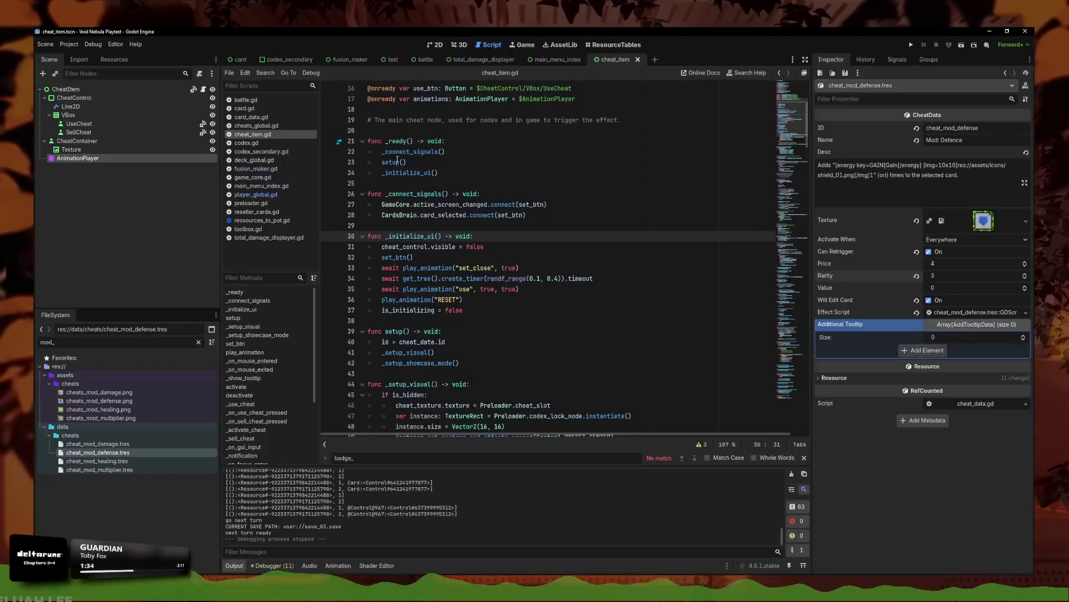
- Review the set_close animation call and random delay range in _ready
{"action": "left_click", "coordinate": [390, 162]}
{"action": "scroll", "coordinate": [487, 269], "scroll_direction": "up", "scroll_amount": 4}
{"action": "scroll", "coordinate": [487, 268], "scroll_direction": "down", "scroll_amount": 5}
{"action": "left_click", "coordinate": [543, 258]}
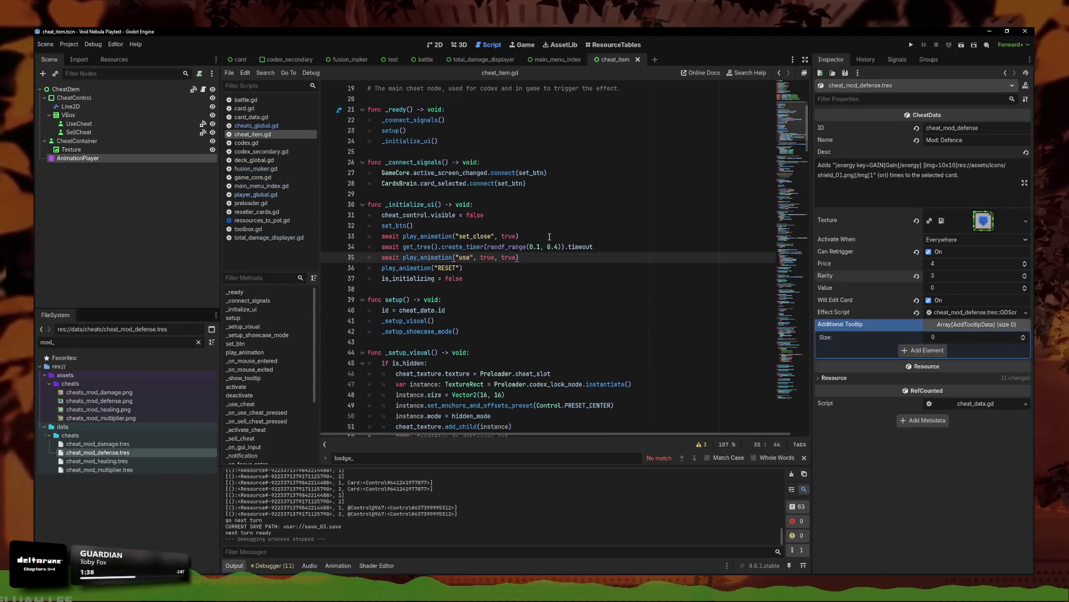
{"action": "key", "text": "Up"}
{"action": "key", "text": "Up"}
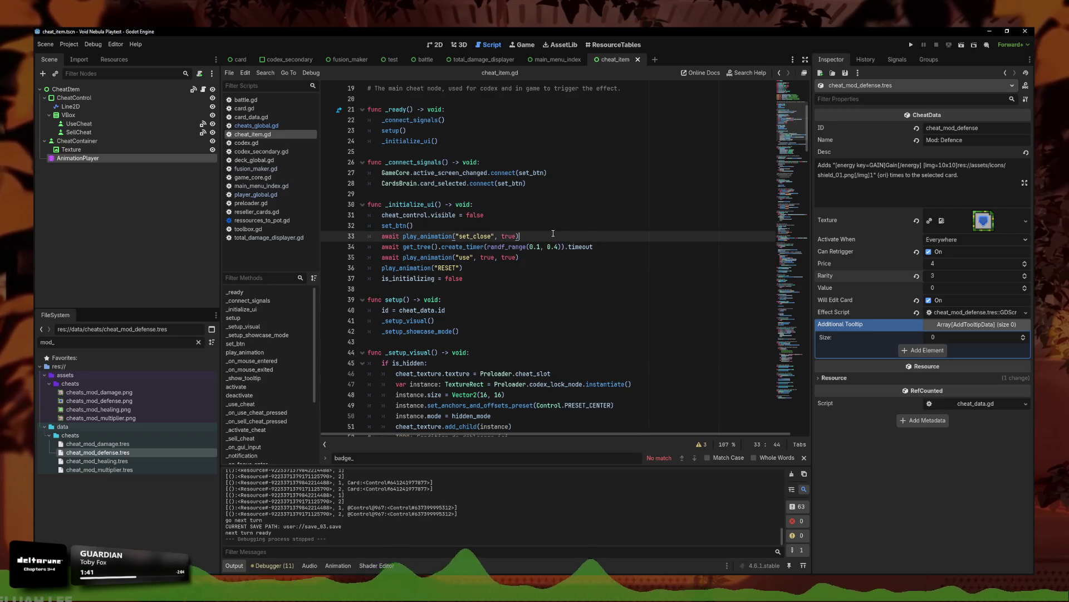
{"action": "left_click", "coordinate": [547, 248]}
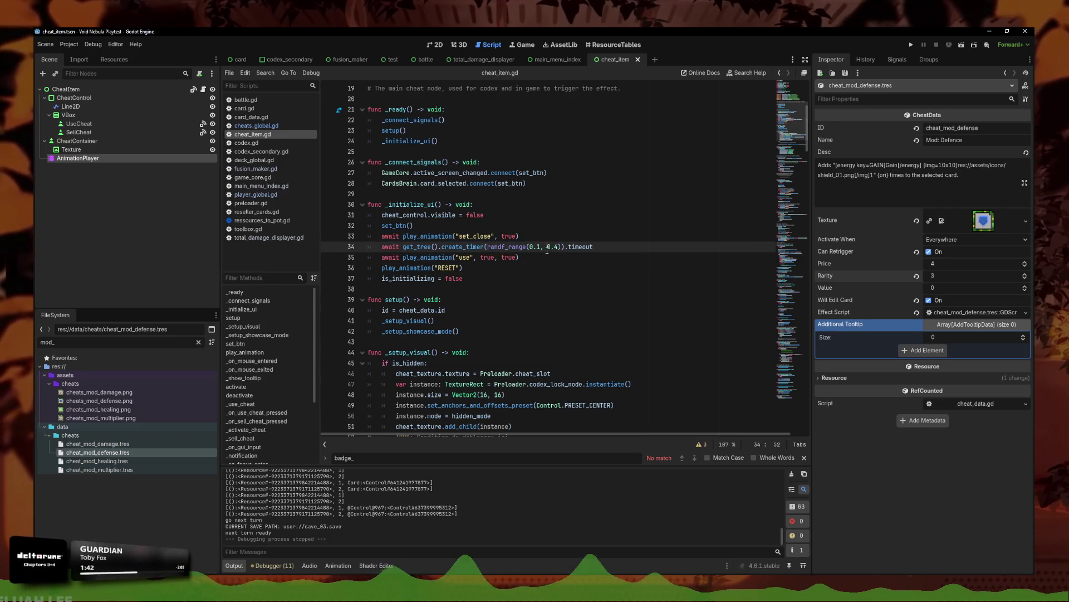
{"action": "left_click", "coordinate": [563, 230]}
- Search cheat_item.gd for play_, replacing the previous search term
{"action": "key", "text": "ctrl+f"}
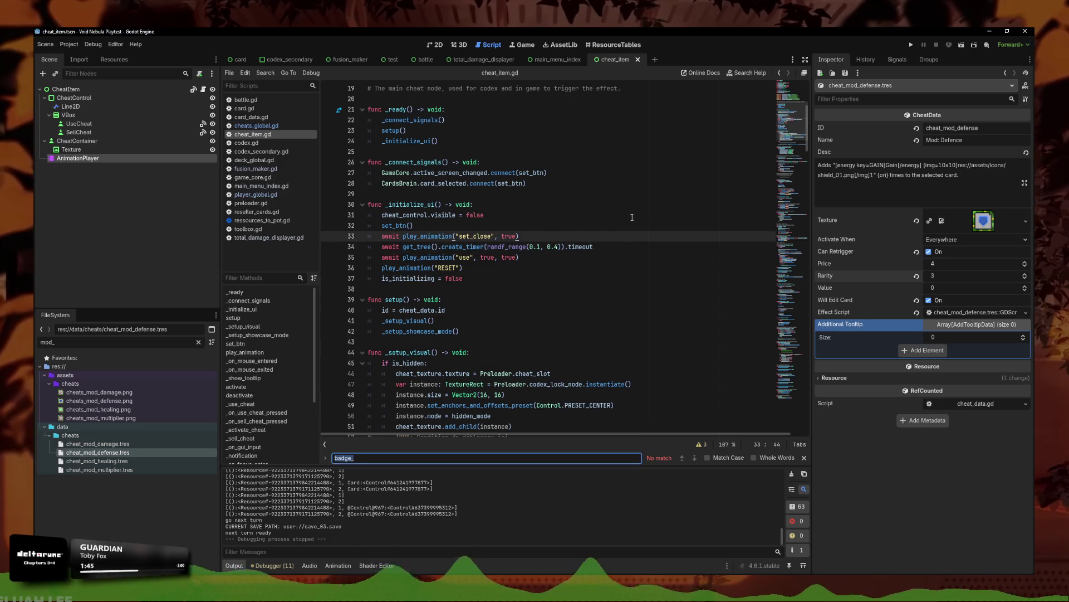
{"action": "scroll", "coordinate": [557, 218], "scroll_direction": "up", "scroll_amount": 1}
{"action": "left_click", "coordinate": [462, 183]}
{"action": "scroll", "coordinate": [462, 212], "scroll_direction": "down", "scroll_amount": 4}
{"action": "scroll", "coordinate": [461, 212], "scroll_direction": "up", "scroll_amount": 2}
{"action": "left_click", "coordinate": [533, 257]}
{"action": "key", "text": "ctrl+f"}
{"action": "type", "text": "play_animation("}
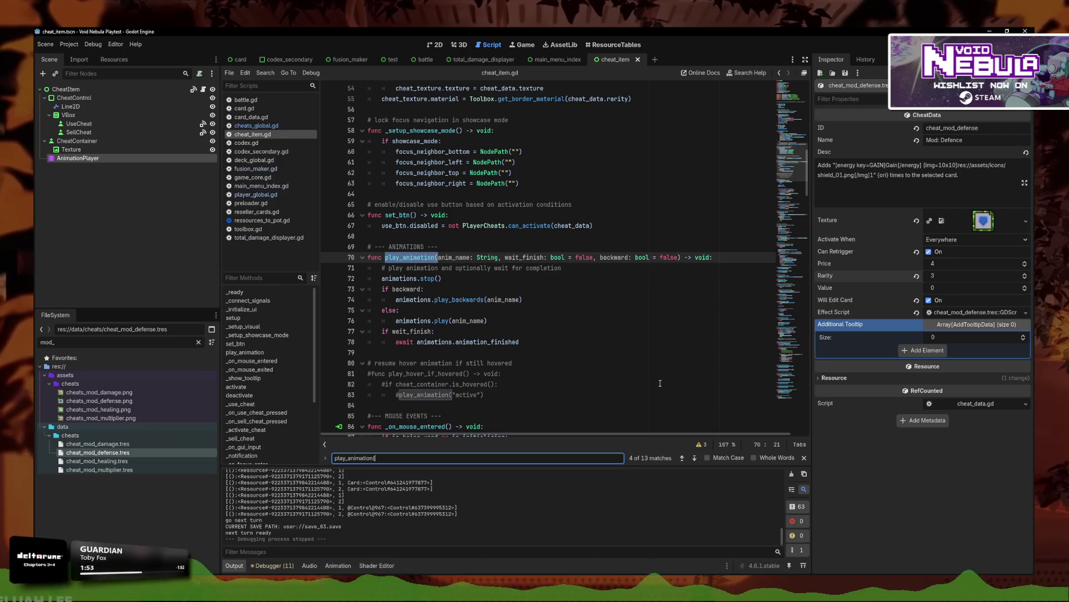
- Step through all 13 play_animation matches until reaching its definition on line 70
{"action": "left_click", "coordinate": [696, 457]}
{"action": "left_click", "coordinate": [695, 458]}
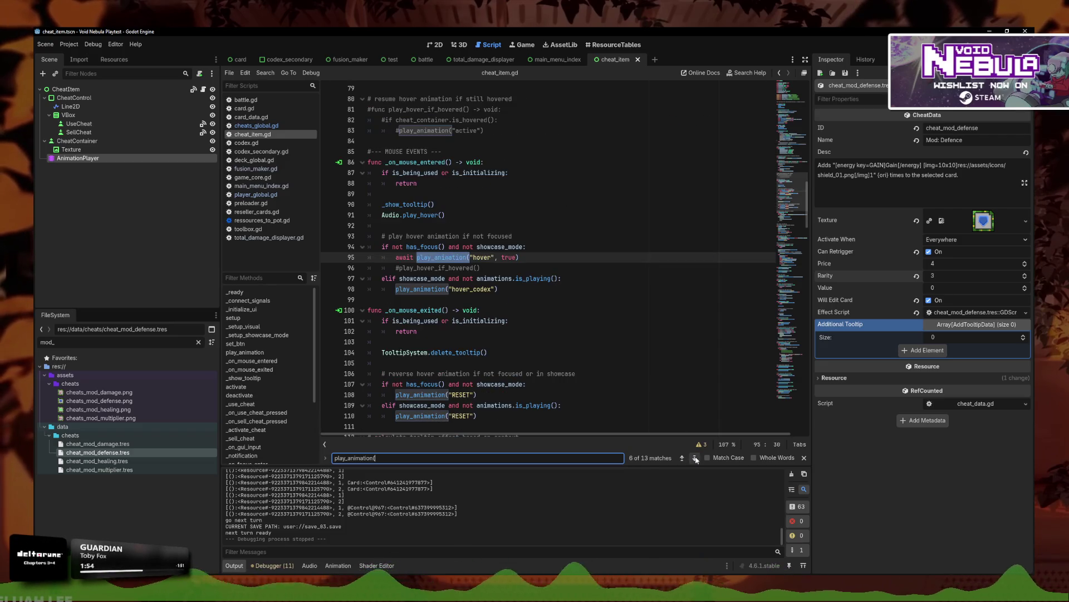
{"action": "left_click", "coordinate": [695, 457]}
{"action": "left_click", "coordinate": [695, 458]}
{"action": "left_click", "coordinate": [696, 458]}
{"action": "left_click", "coordinate": [695, 458]}
{"action": "left_click", "coordinate": [695, 458]}
{"action": "left_click", "coordinate": [696, 458]}
{"action": "left_click", "coordinate": [695, 458]}
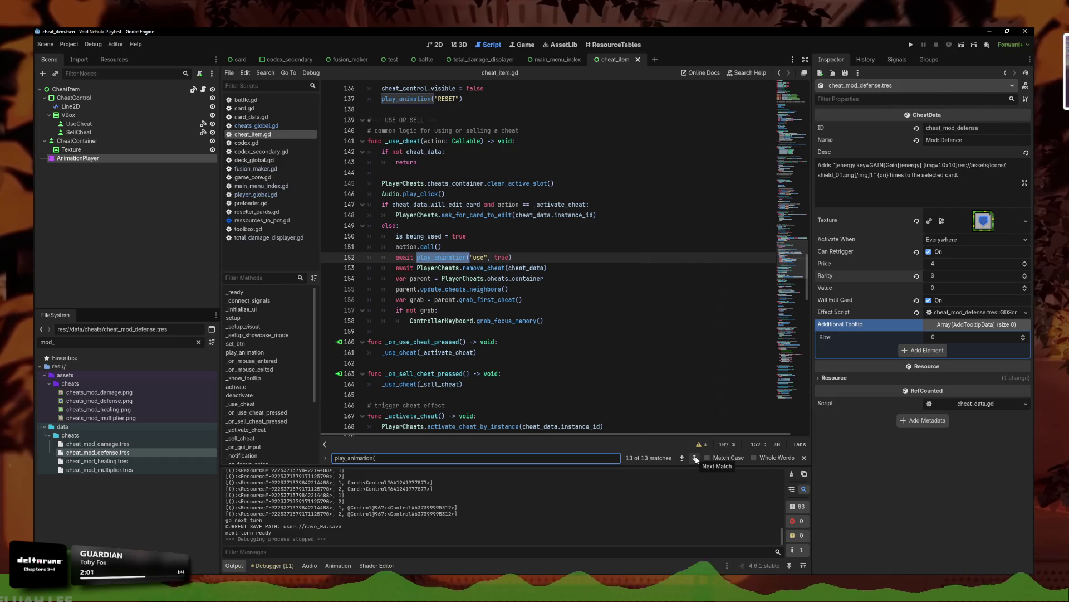
{"action": "left_click", "coordinate": [695, 458]}
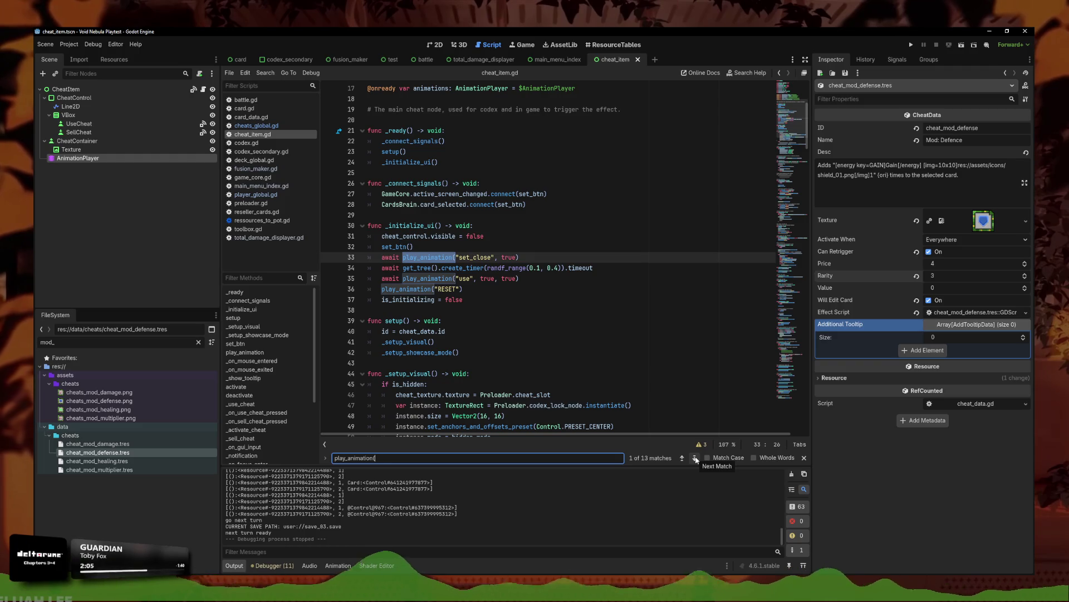
{"action": "left_click", "coordinate": [695, 458]}
{"action": "left_click", "coordinate": [695, 458]}
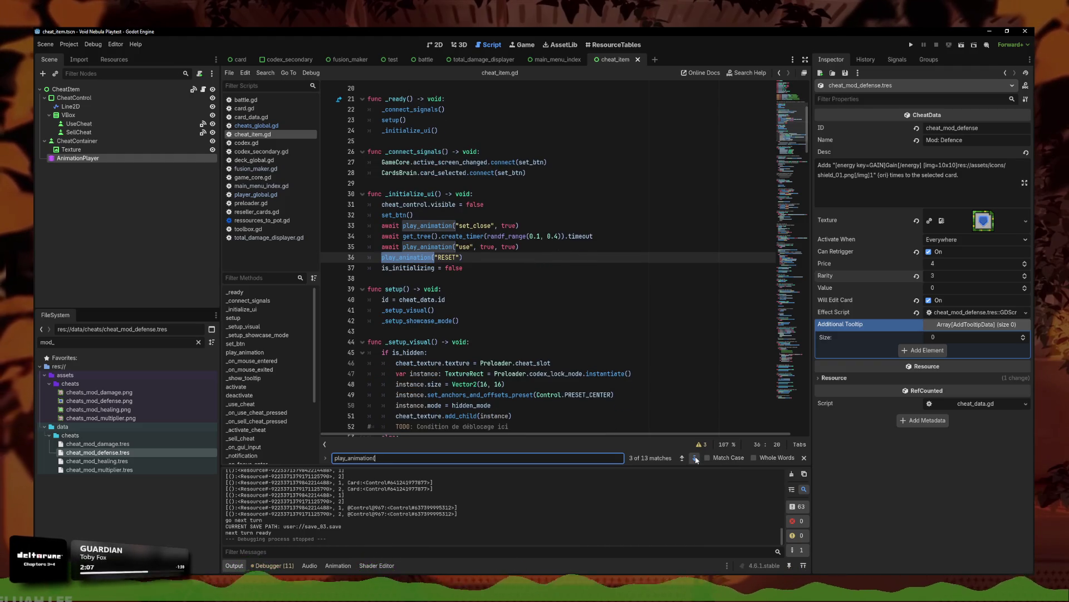
{"action": "left_click", "coordinate": [695, 458]}
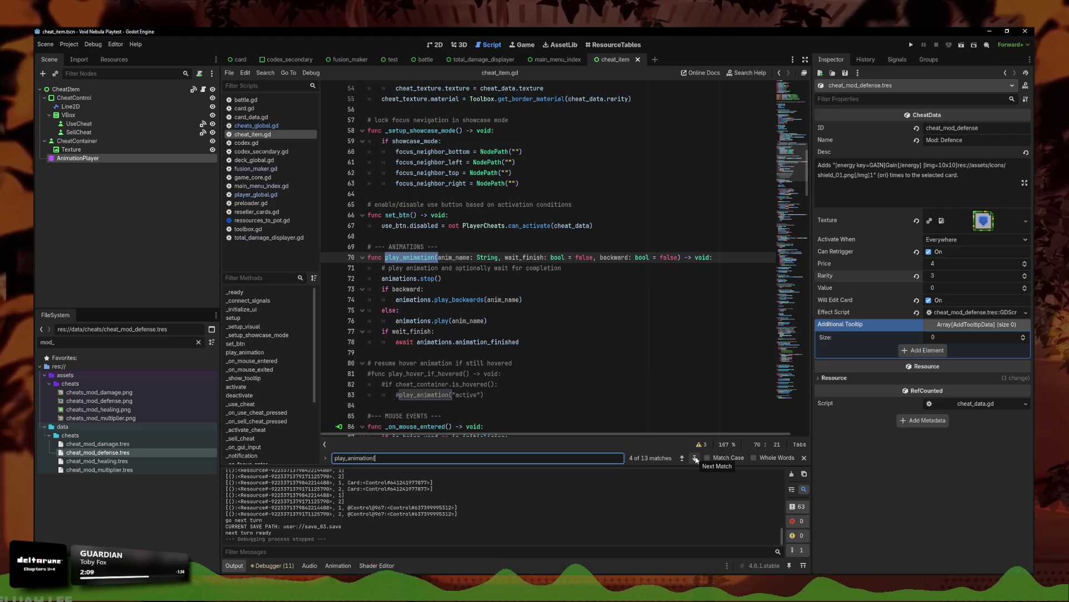
- Add a print(anim_name) line at the top of play_animation and run the project
{"action": "left_click", "coordinate": [722, 260]}
{"action": "key", "text": "Return"}
{"action": "type", "text": "pr"}
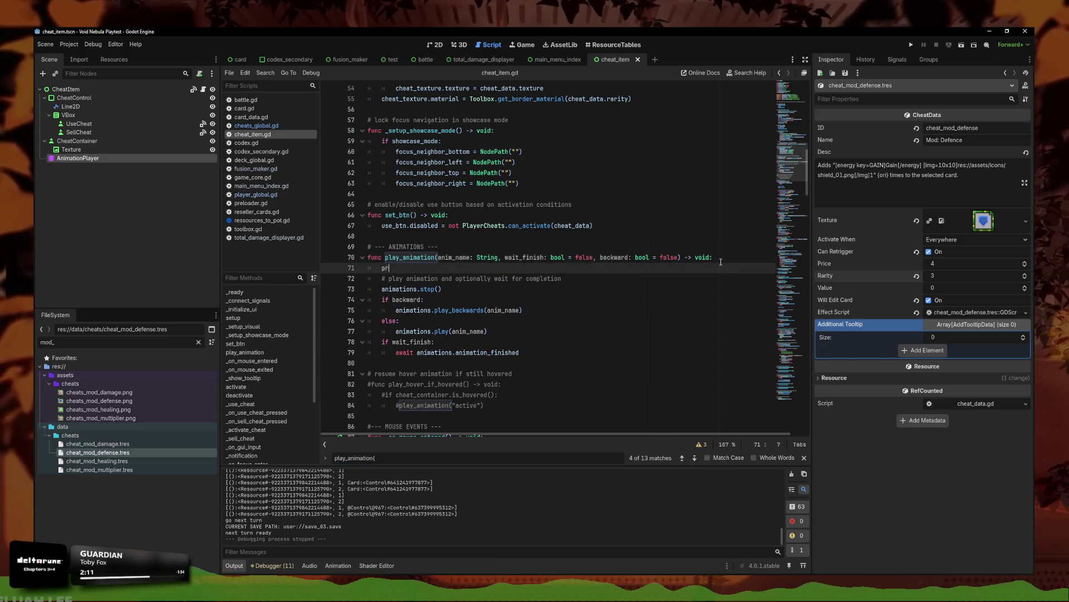
{"action": "type", "text": "int(anim"}
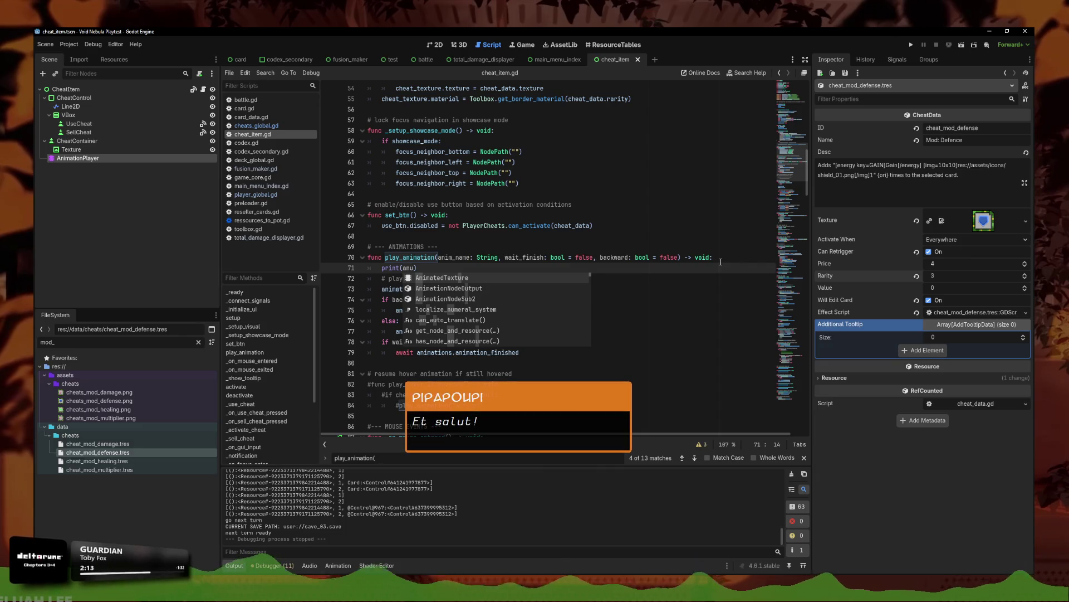
{"action": "key", "text": "Return"}
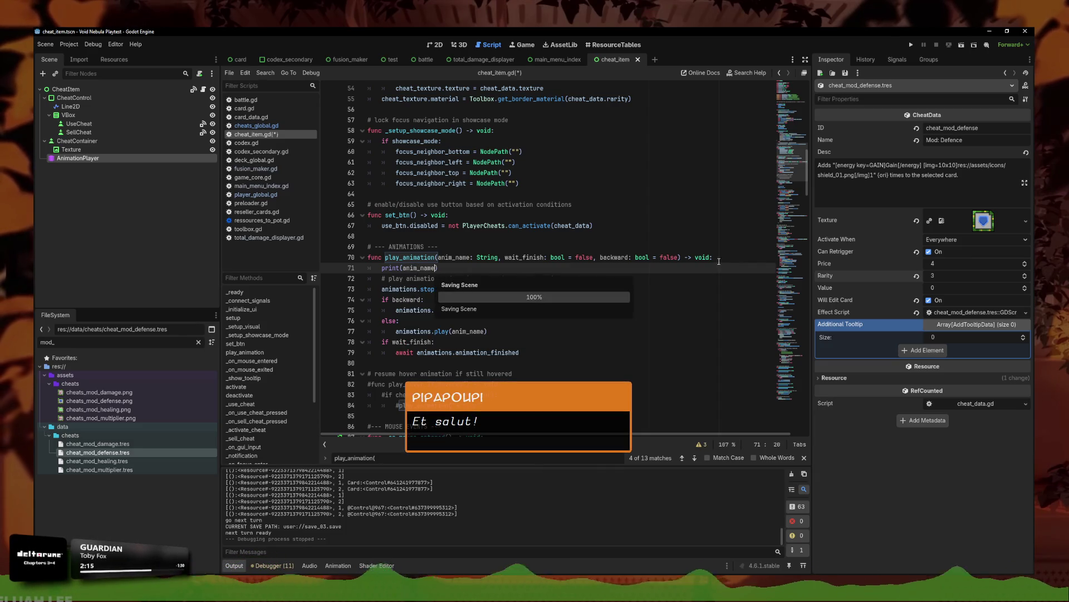
{"action": "left_click", "coordinate": [607, 292]}
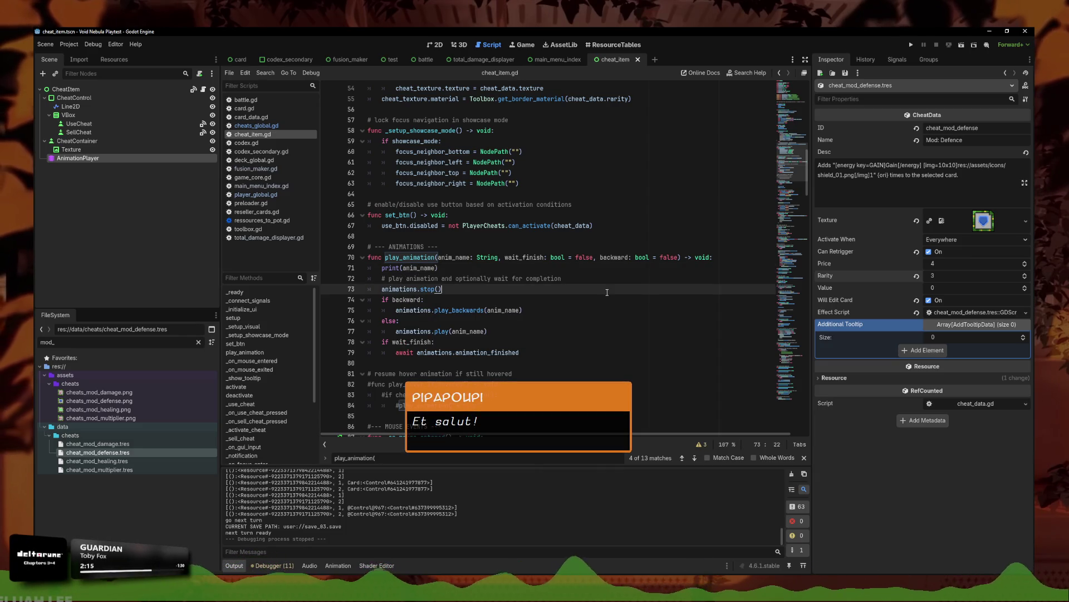
{"action": "left_click", "coordinate": [911, 45]}
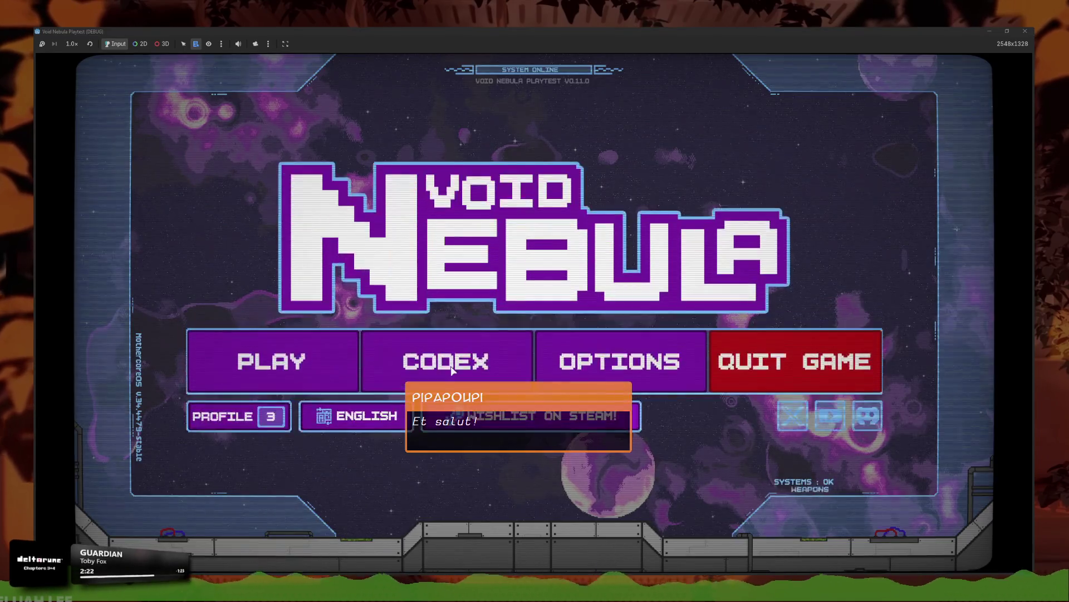
- Continue the saved run into the Glass battle, end the first turn, and shrink the game window
{"action": "left_click", "coordinate": [248, 371]}
{"action": "left_click", "coordinate": [525, 440]}
{"action": "left_click", "coordinate": [312, 345]}
{"action": "left_click", "coordinate": [403, 146]}
{"action": "left_click", "coordinate": [532, 146]}
{"action": "left_click", "coordinate": [402, 146]}
{"action": "left_click", "coordinate": [532, 146]}
{"action": "left_click", "coordinate": [563, 362]}
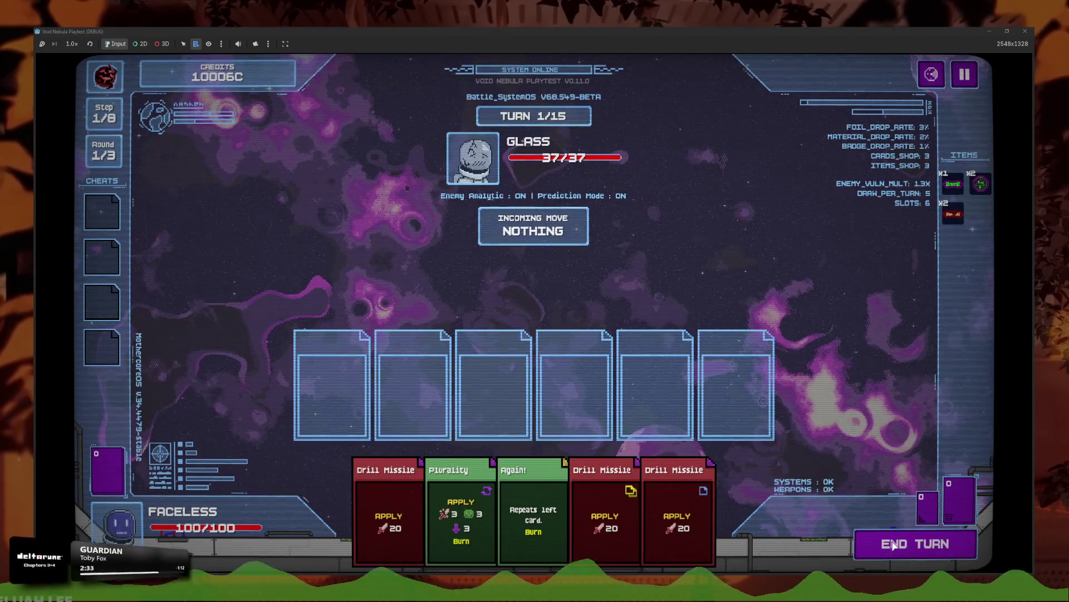
{"action": "left_click", "coordinate": [893, 544]}
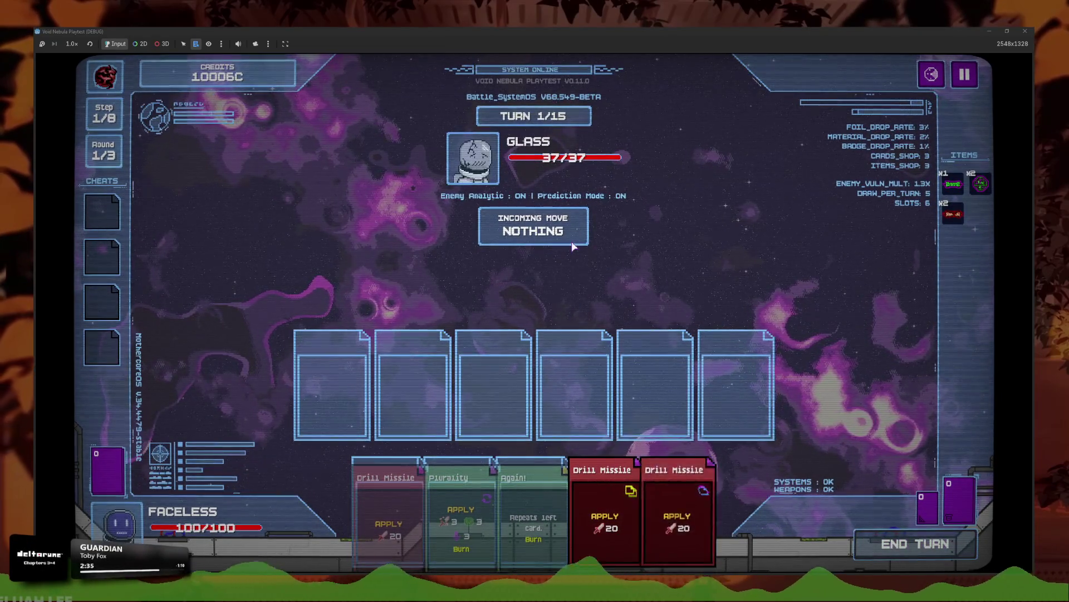
{"action": "key", "text": "super+Down"}
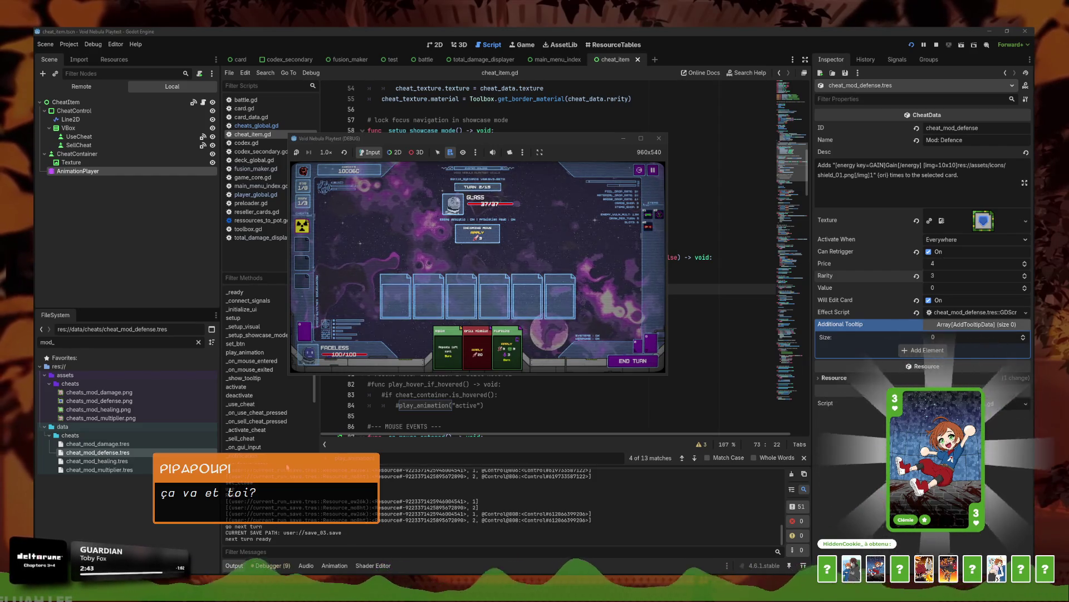
- Bring the editor forward and search all project files for print
{"action": "scroll", "coordinate": [442, 531], "scroll_direction": "up", "scroll_amount": 1}
{"action": "left_click", "coordinate": [442, 532]}
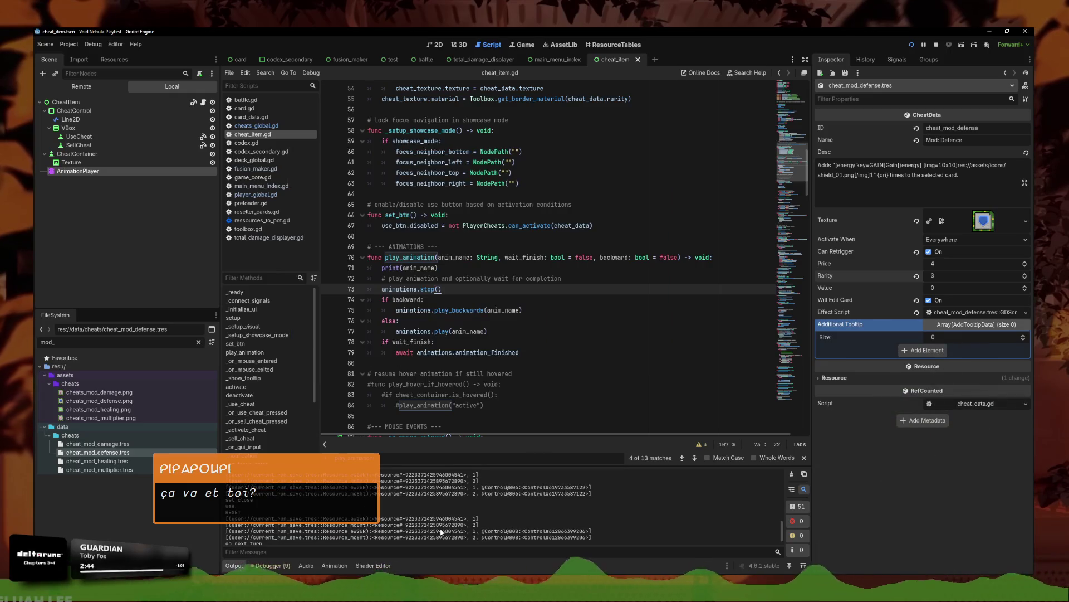
{"action": "left_click", "coordinate": [440, 268]}
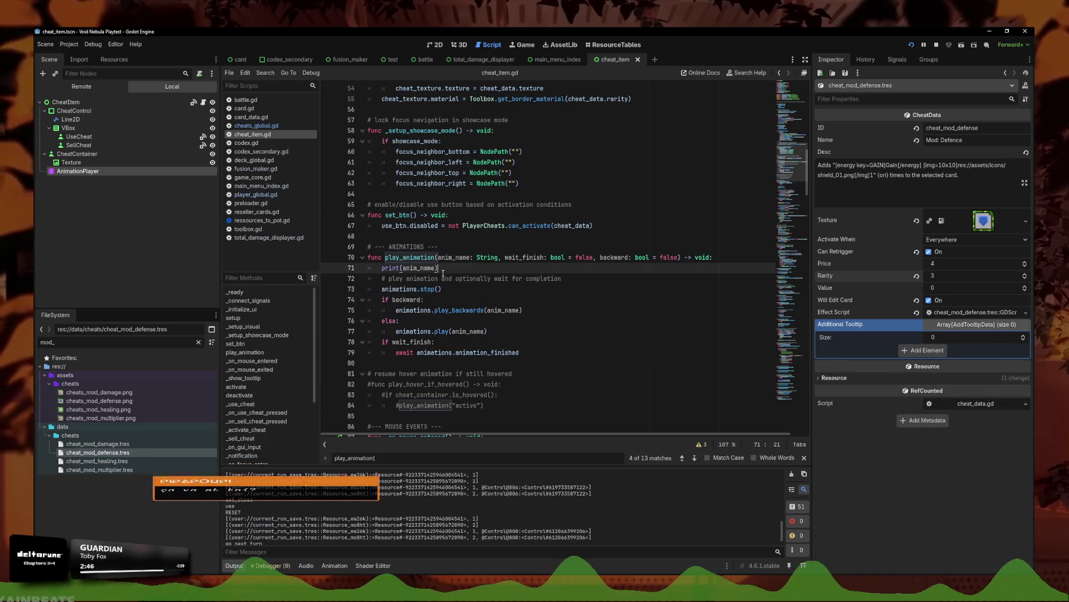
{"action": "left_click", "coordinate": [265, 73]}
{"action": "left_click", "coordinate": [290, 134]}
{"action": "key", "text": "Return"}
- Delete the leftover print("test") line at line 811 of card.gd
{"action": "scroll", "coordinate": [278, 496], "scroll_direction": "down", "scroll_amount": 1}
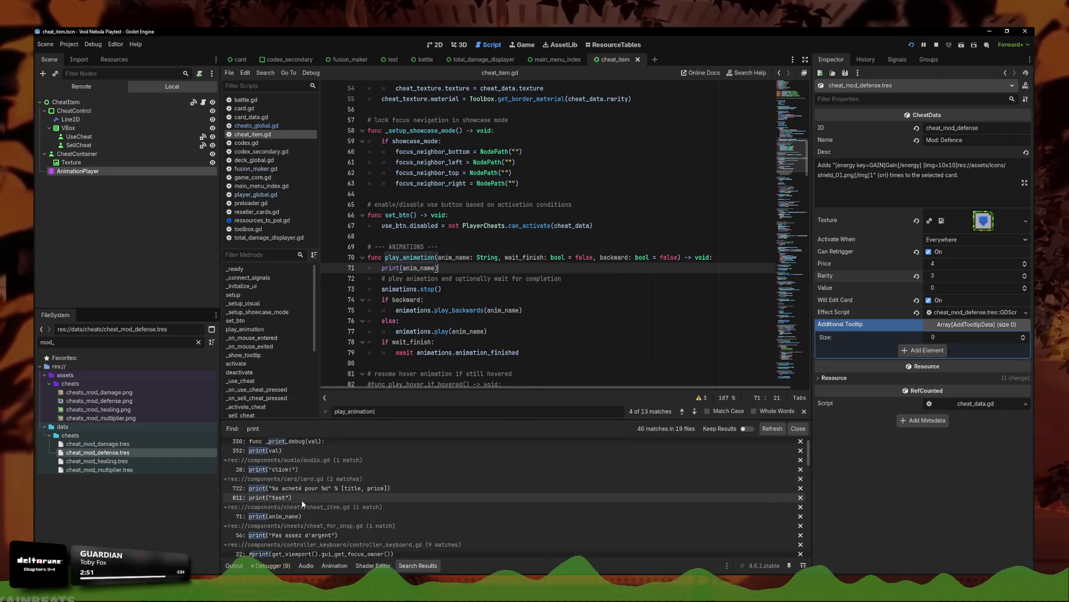
{"action": "left_click", "coordinate": [270, 497]}
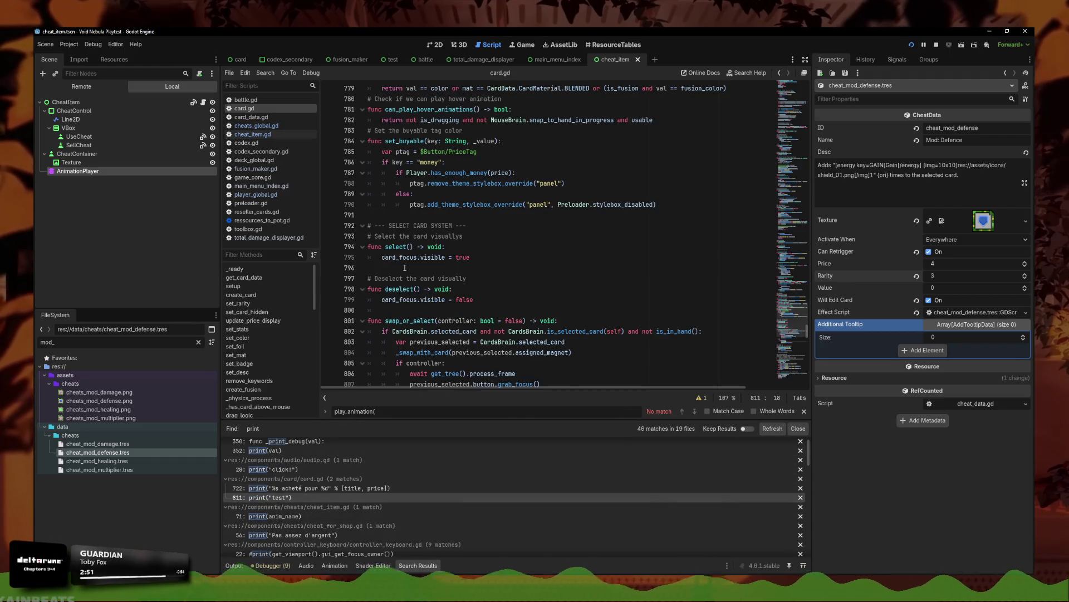
{"action": "left_click", "coordinate": [333, 499]}
{"action": "scroll", "coordinate": [458, 368], "scroll_direction": "down", "scroll_amount": 1}
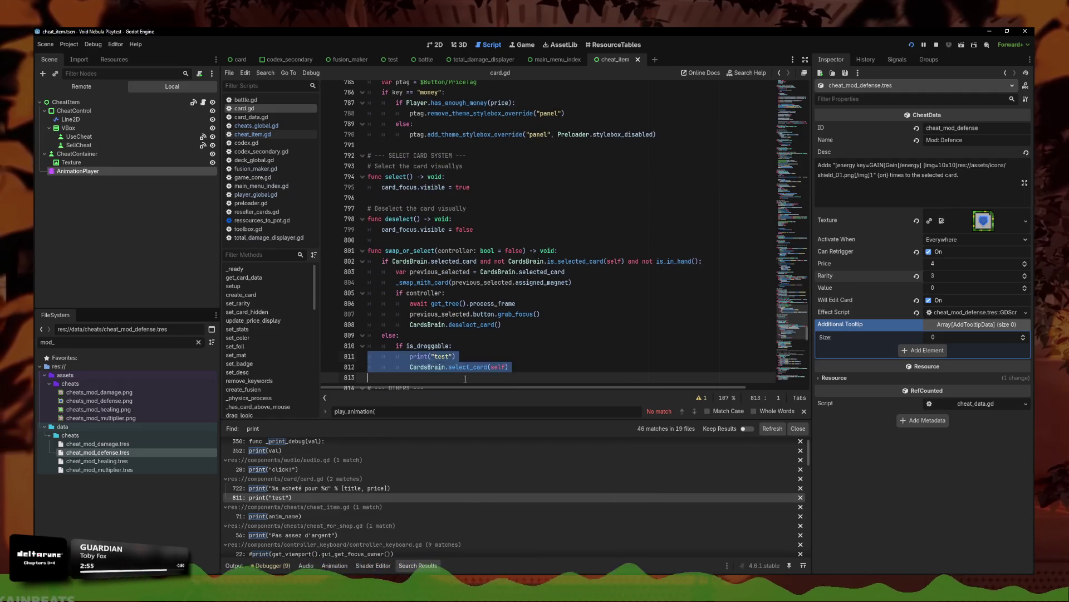
{"action": "left_click", "coordinate": [466, 351]}
{"action": "left_click", "coordinate": [369, 356]}
{"action": "key", "text": "shift+Down"}
{"action": "key", "text": "Delete"}
- Open the print(args) match at line 82 of items_global.gd and inspect it
{"action": "left_click", "coordinate": [308, 515]}
{"action": "scroll", "coordinate": [334, 517], "scroll_direction": "down", "scroll_amount": 3}
{"action": "scroll", "coordinate": [333, 517], "scroll_direction": "down", "scroll_amount": 5}
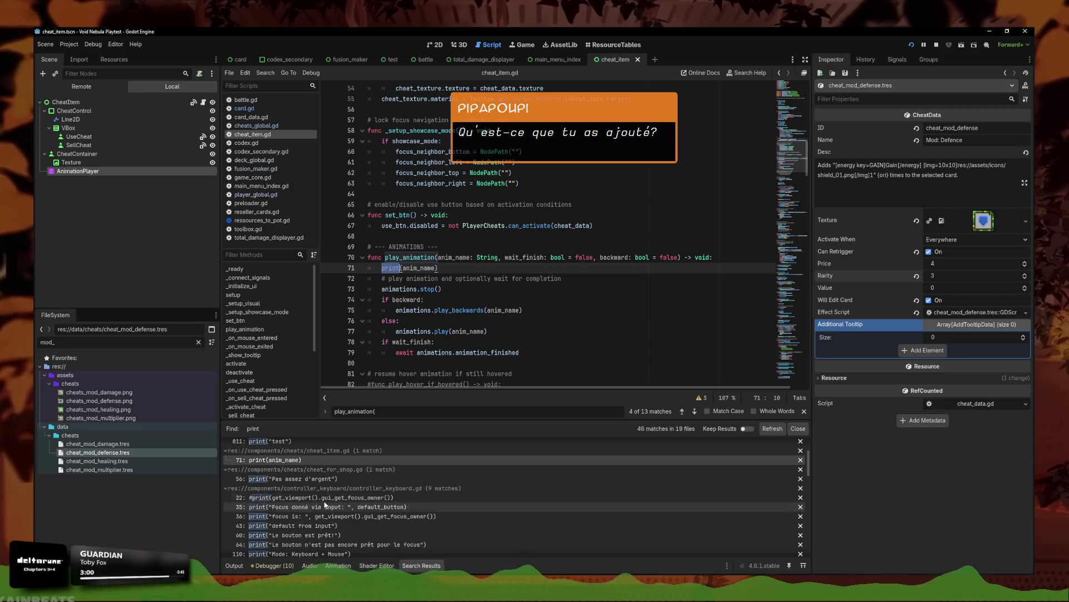
{"action": "scroll", "coordinate": [329, 474], "scroll_direction": "down", "scroll_amount": 3}
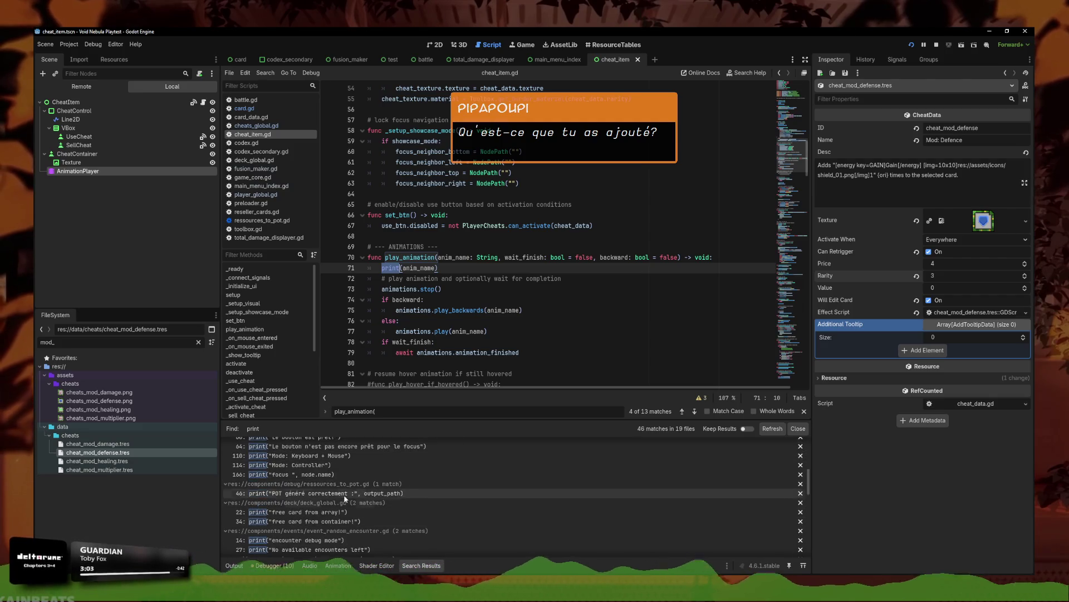
{"action": "scroll", "coordinate": [350, 501], "scroll_direction": "down", "scroll_amount": 10}
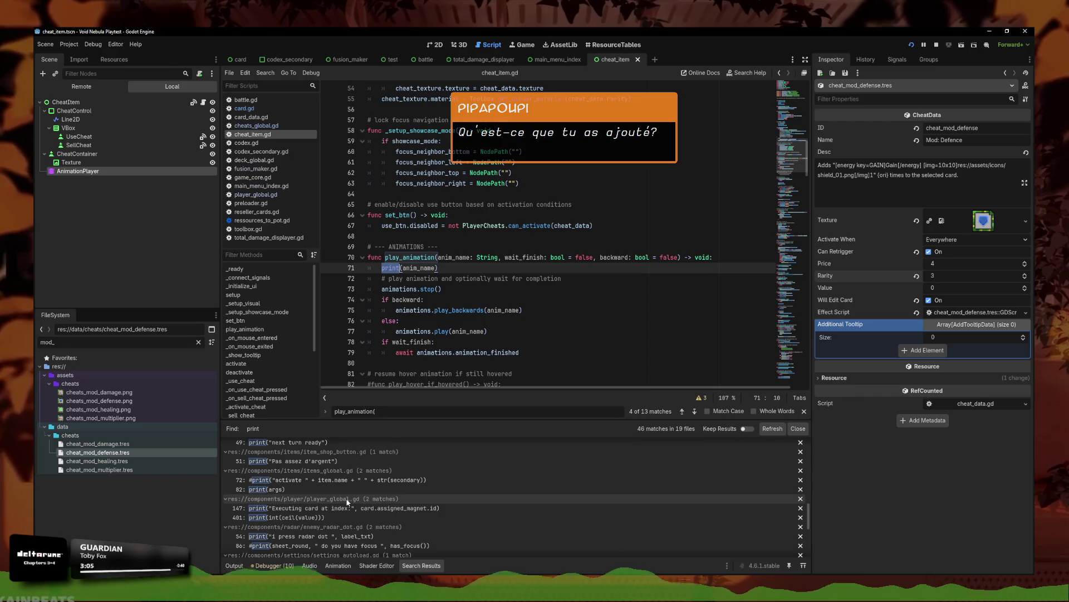
{"action": "left_click", "coordinate": [345, 489]}
{"action": "scroll", "coordinate": [433, 223], "scroll_direction": "up", "scroll_amount": 3}
{"action": "left_click", "coordinate": [433, 183]}
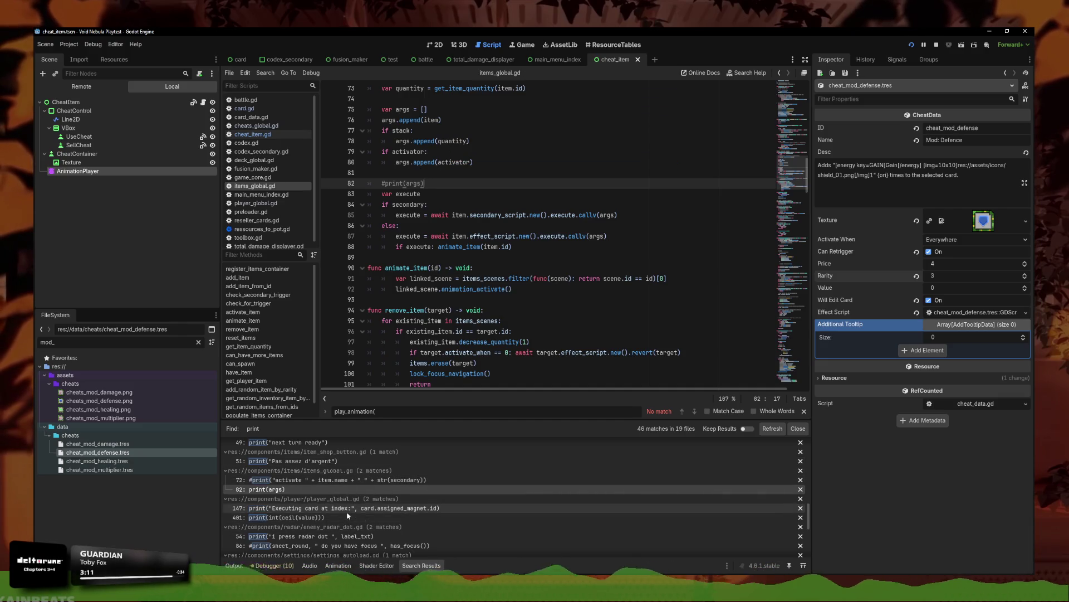
{"action": "left_click", "coordinate": [349, 517]}
- Delete the print(int(ceil(value))) line 401 from player_global.gd and save
{"action": "scroll", "coordinate": [433, 197], "scroll_direction": "up", "scroll_amount": 8}
{"action": "scroll", "coordinate": [434, 198], "scroll_direction": "down", "scroll_amount": 5}
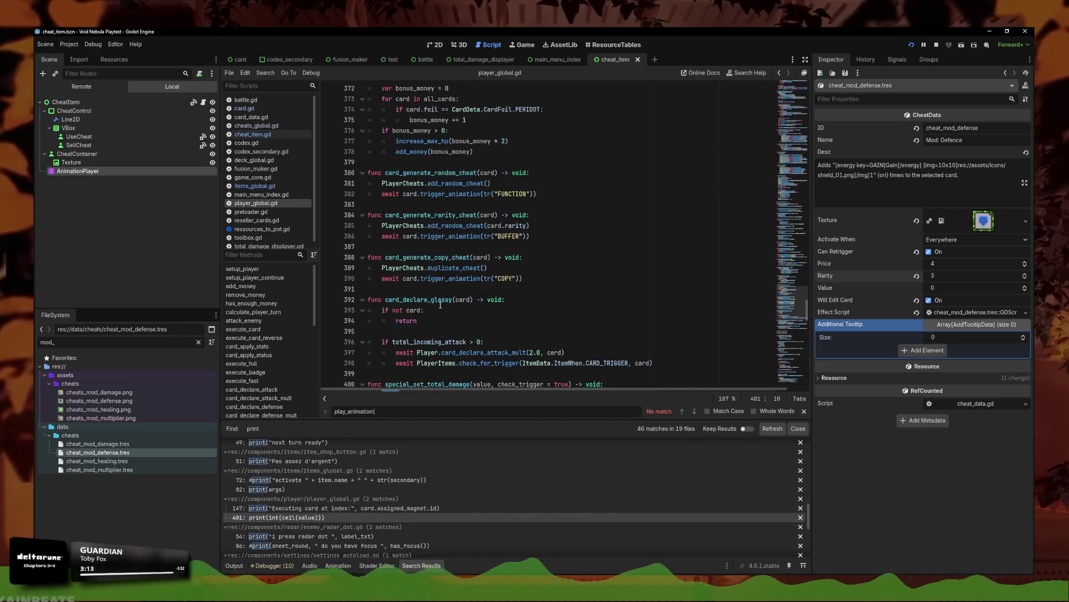
{"action": "left_click", "coordinate": [334, 517]}
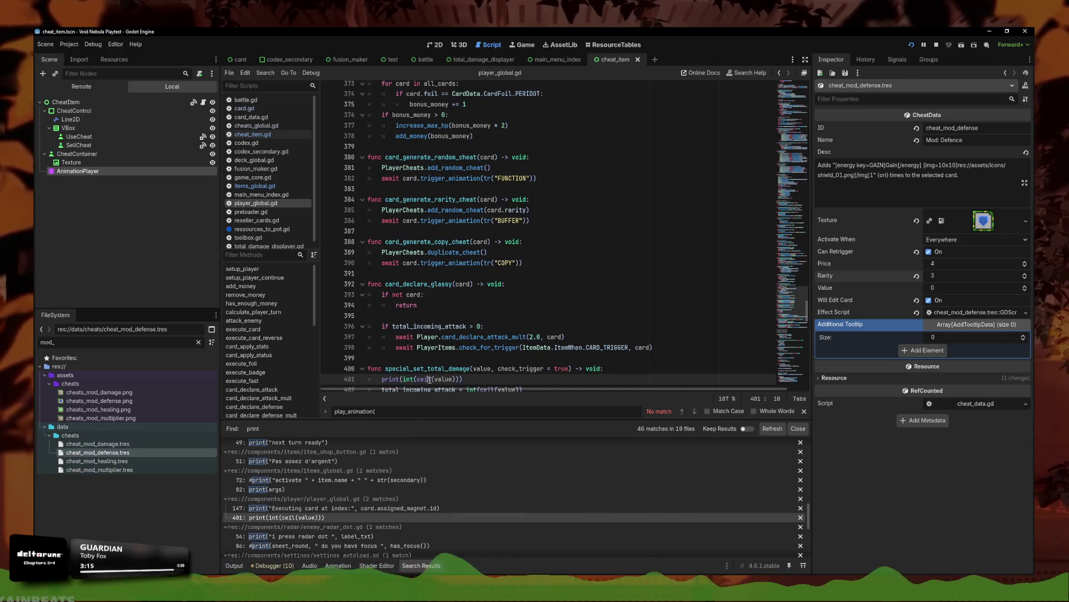
{"action": "key", "text": "ctrl+shift+k"}
{"action": "key", "text": "ctrl+s"}
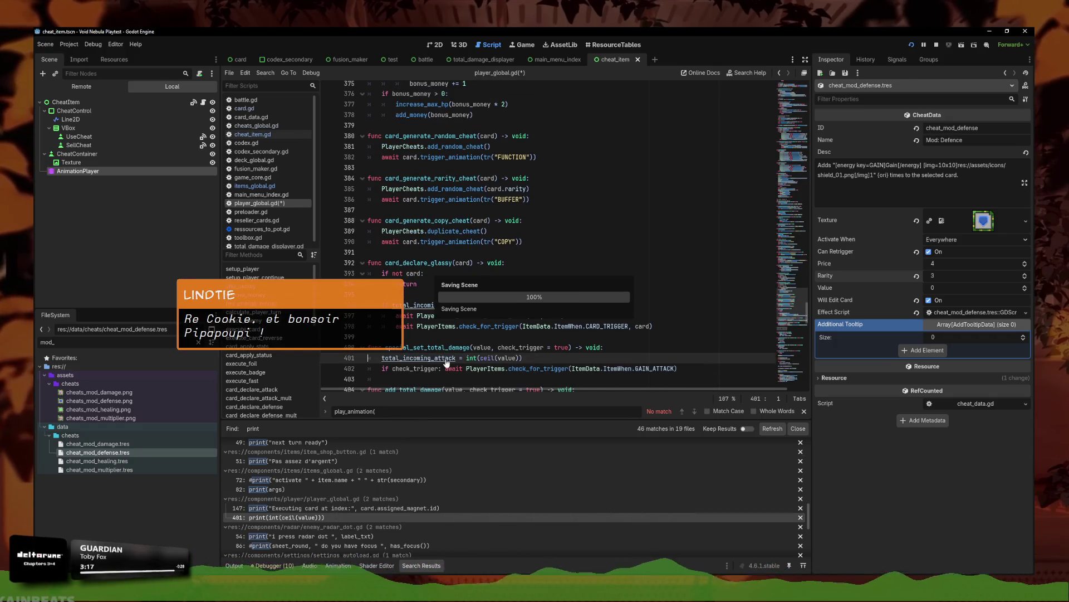
- Check the enemy_radar_dot.gd line-86 print, then return to cheat_item.gd's print(anim_name) and save
{"action": "scroll", "coordinate": [329, 519], "scroll_direction": "down", "scroll_amount": 2}
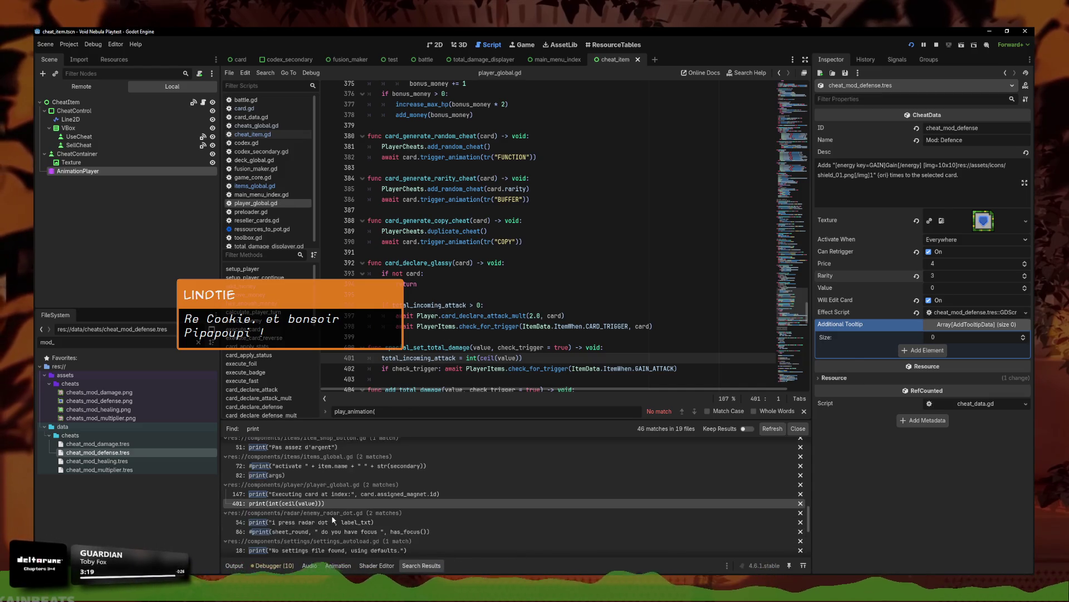
{"action": "scroll", "coordinate": [329, 519], "scroll_direction": "down", "scroll_amount": 8}
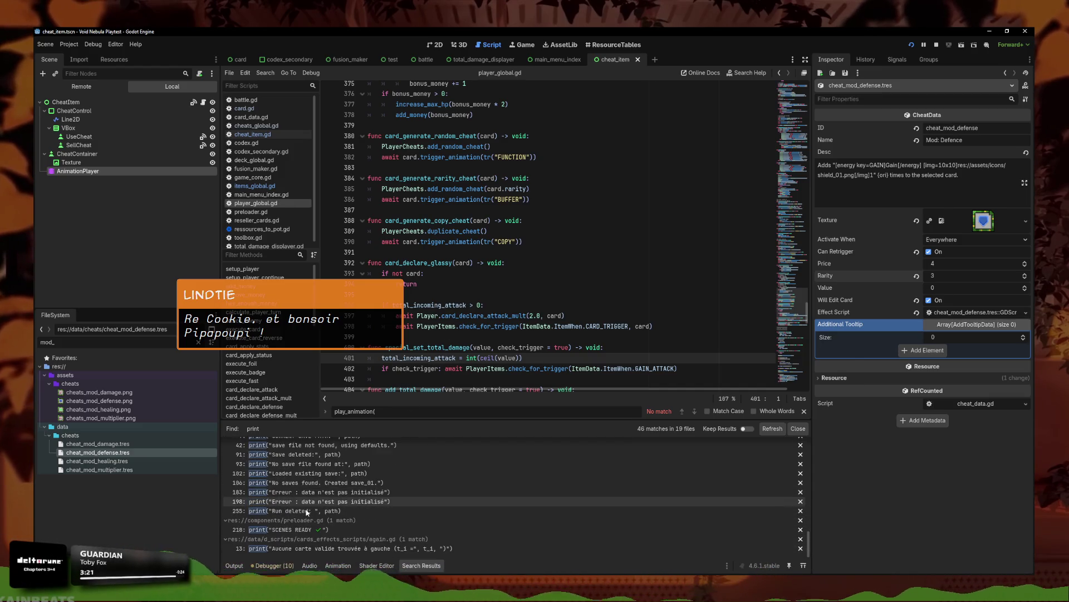
{"action": "scroll", "coordinate": [306, 512], "scroll_direction": "up", "scroll_amount": 6}
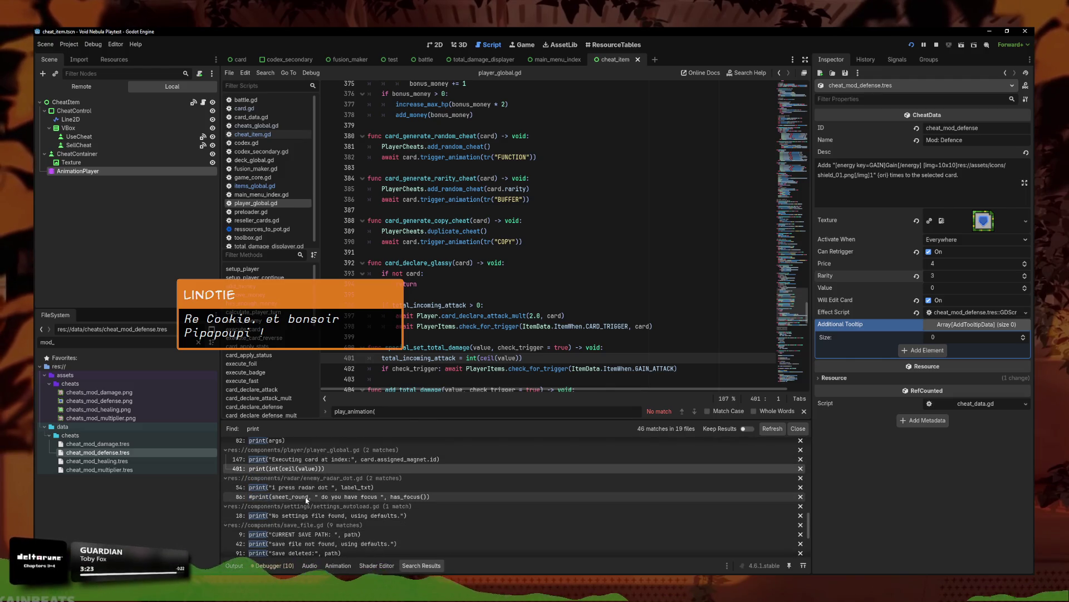
{"action": "left_click", "coordinate": [318, 497]}
{"action": "scroll", "coordinate": [312, 493], "scroll_direction": "up", "scroll_amount": 3}
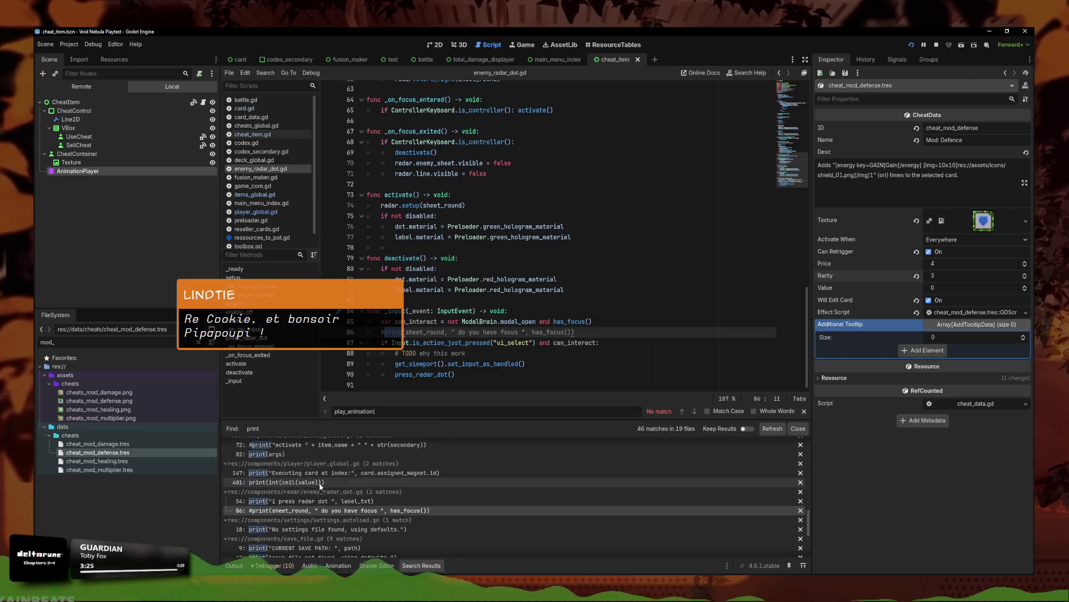
{"action": "scroll", "coordinate": [309, 484], "scroll_direction": "up", "scroll_amount": 6}
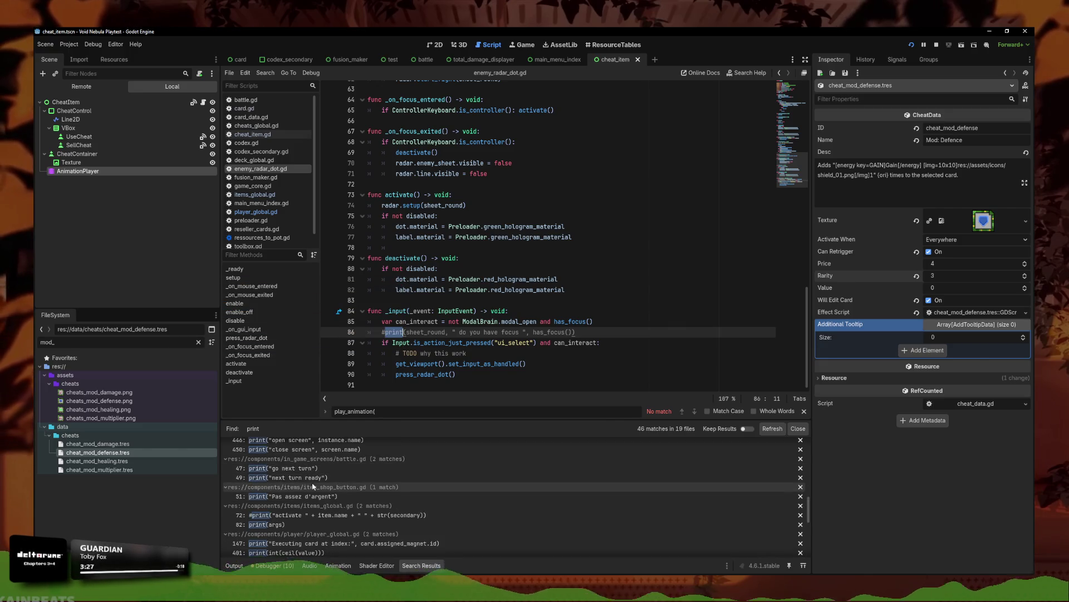
{"action": "scroll", "coordinate": [321, 485], "scroll_direction": "up", "scroll_amount": 10}
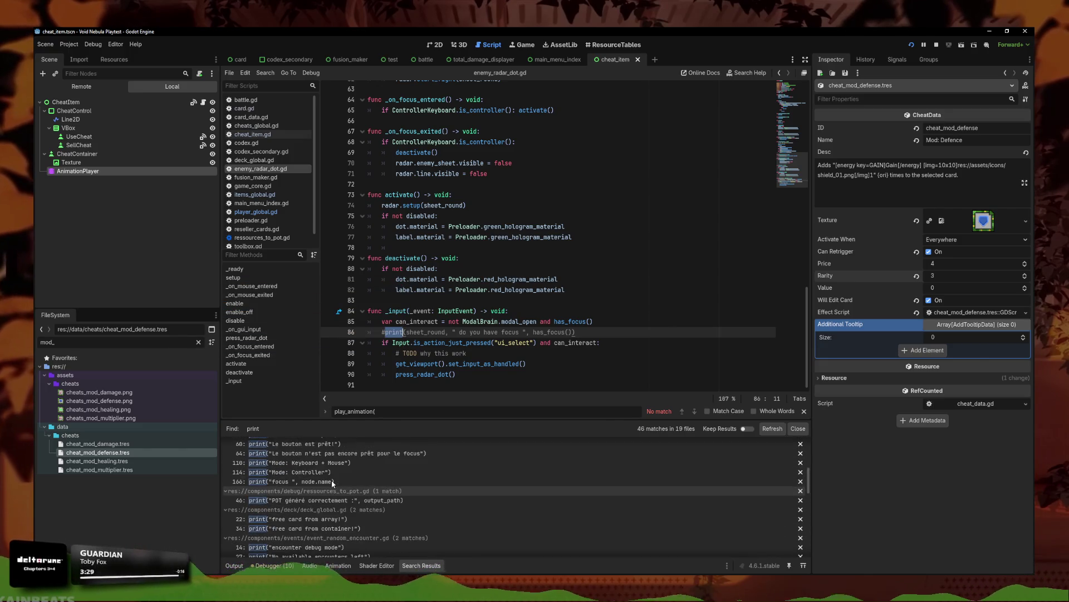
{"action": "scroll", "coordinate": [330, 495], "scroll_direction": "up", "scroll_amount": 8}
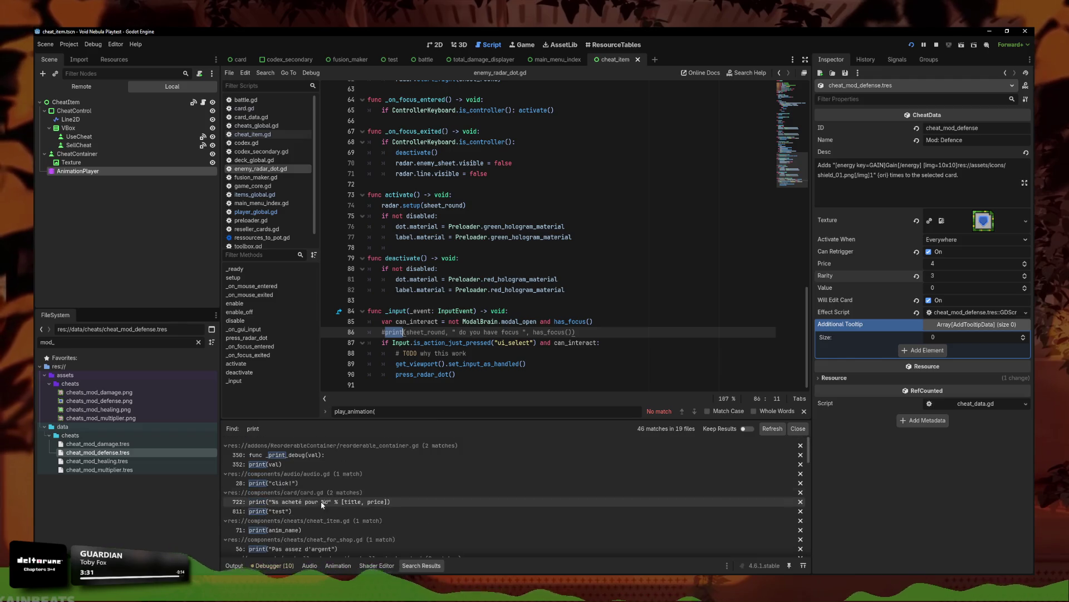
{"action": "left_click", "coordinate": [290, 530]}
{"action": "key", "text": "ctrl+s"}
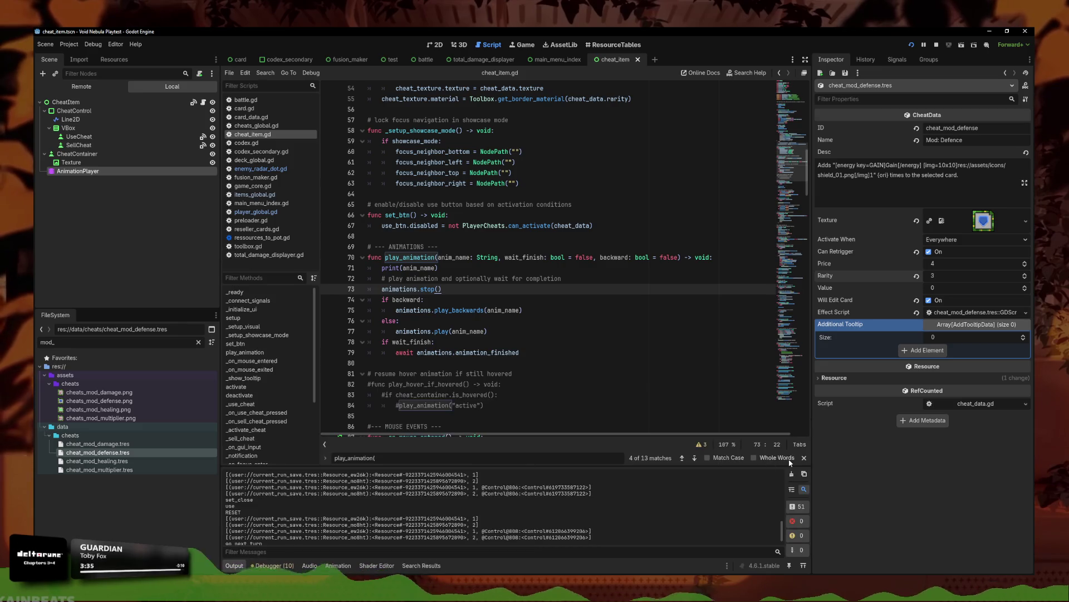
- Clear the output log, launch a debug run, and maximize the game window
{"action": "left_click", "coordinate": [791, 474]}
{"action": "left_click", "coordinate": [623, 246]}
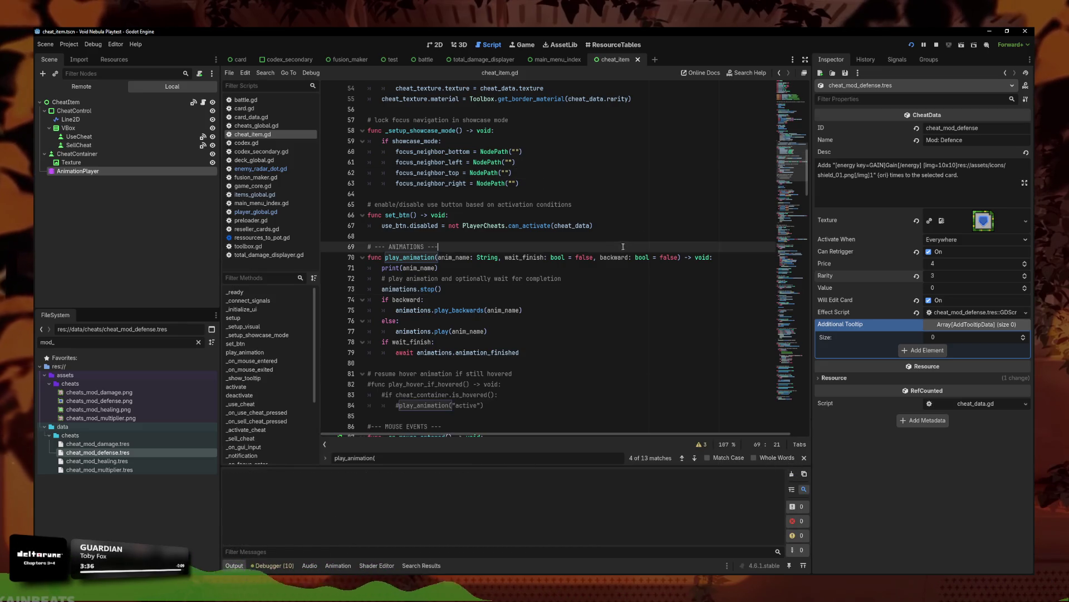
{"action": "left_click", "coordinate": [913, 46]}
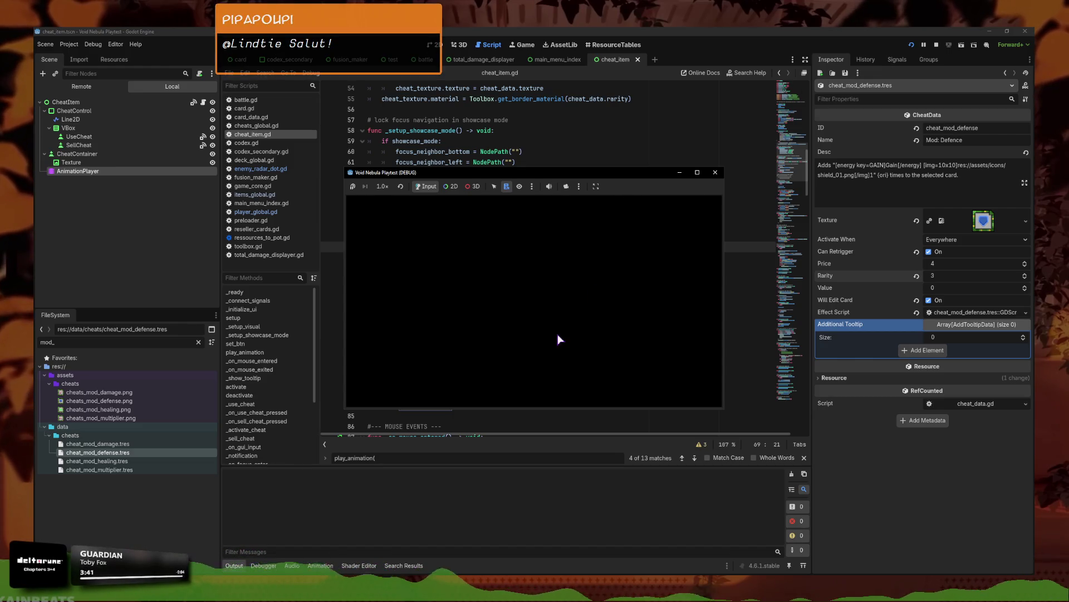
{"action": "left_click", "coordinate": [697, 174]}
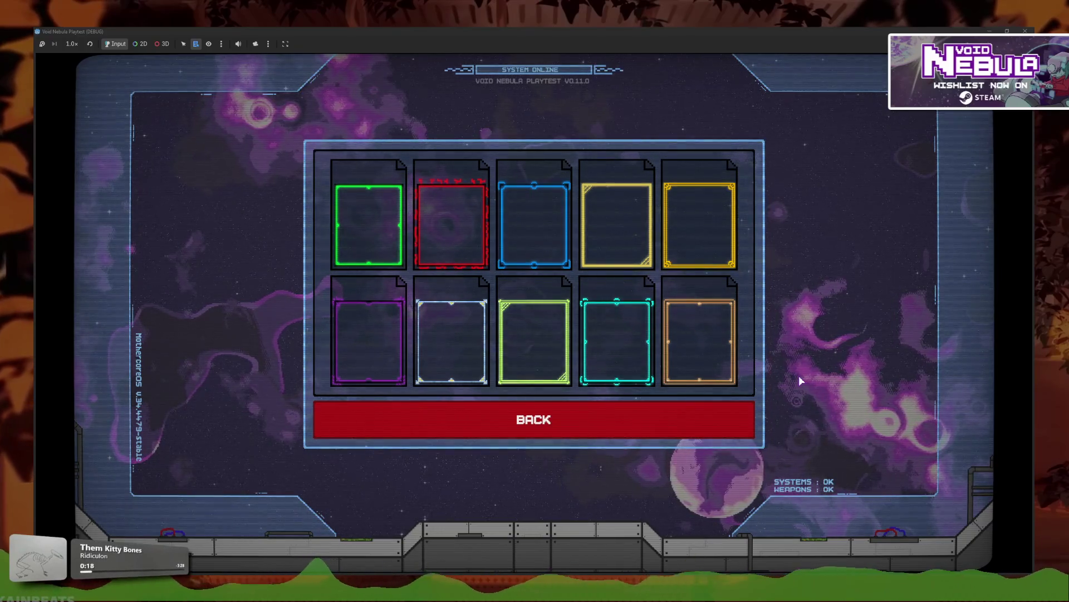
- Switch from the Foils grid to the Badges grid, read card tooltips, and return to the main menu
{"action": "left_click", "coordinate": [674, 425]}
{"action": "left_click", "coordinate": [700, 327]}
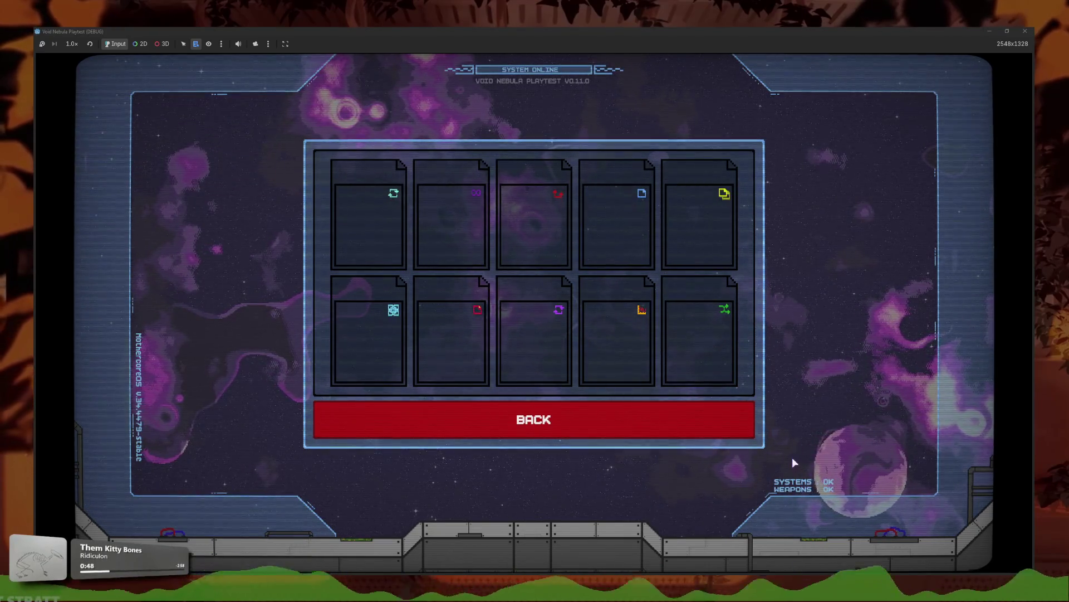
{"action": "mouse_move", "coordinate": [604, 312]}
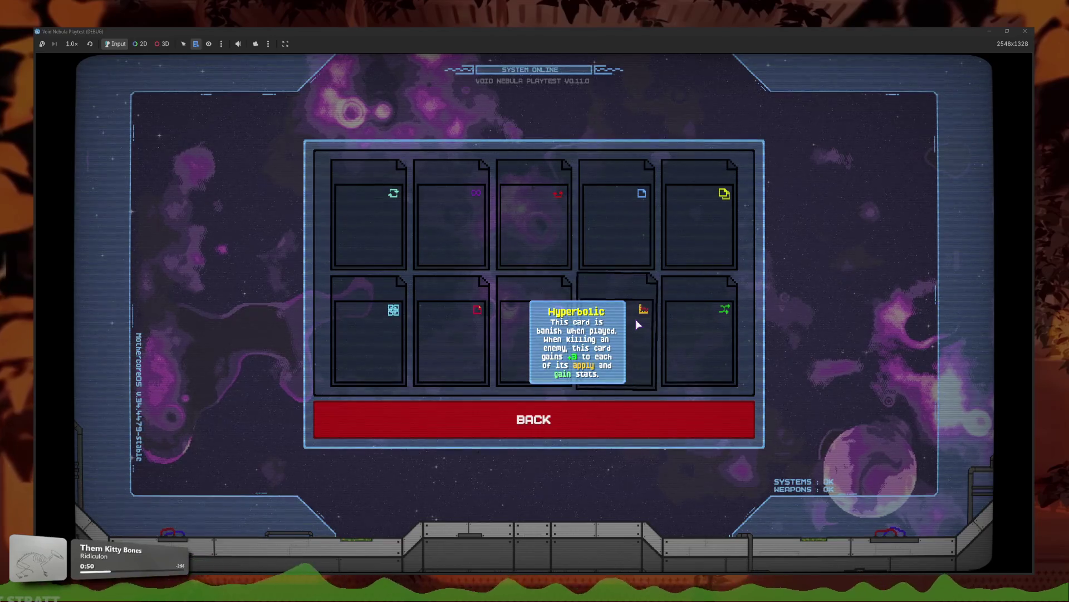
{"action": "mouse_move", "coordinate": [686, 328]}
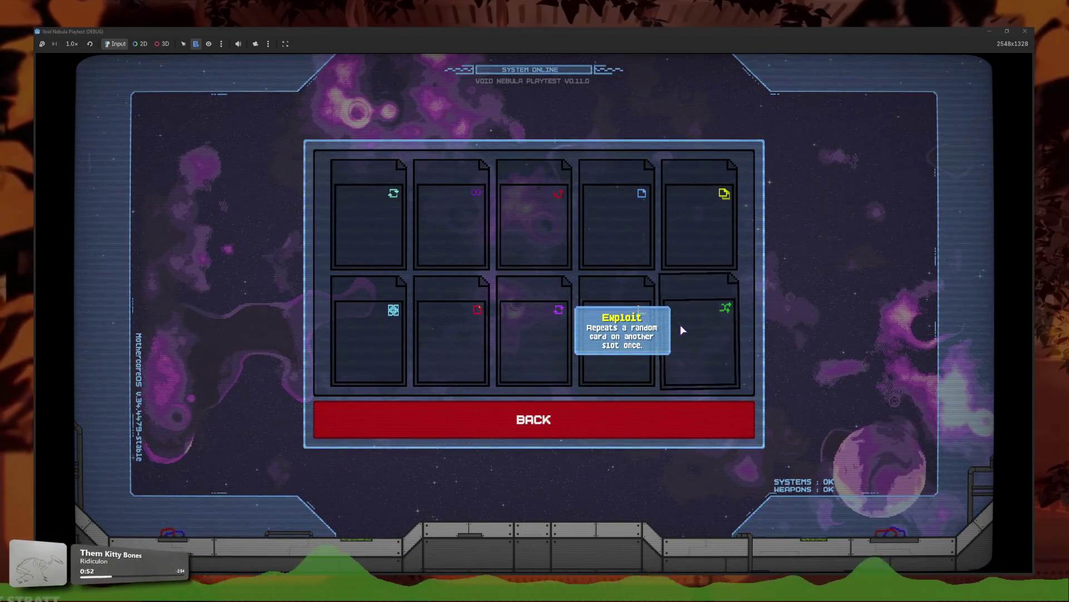
{"action": "left_click", "coordinate": [693, 410]}
{"action": "left_click", "coordinate": [494, 413]}
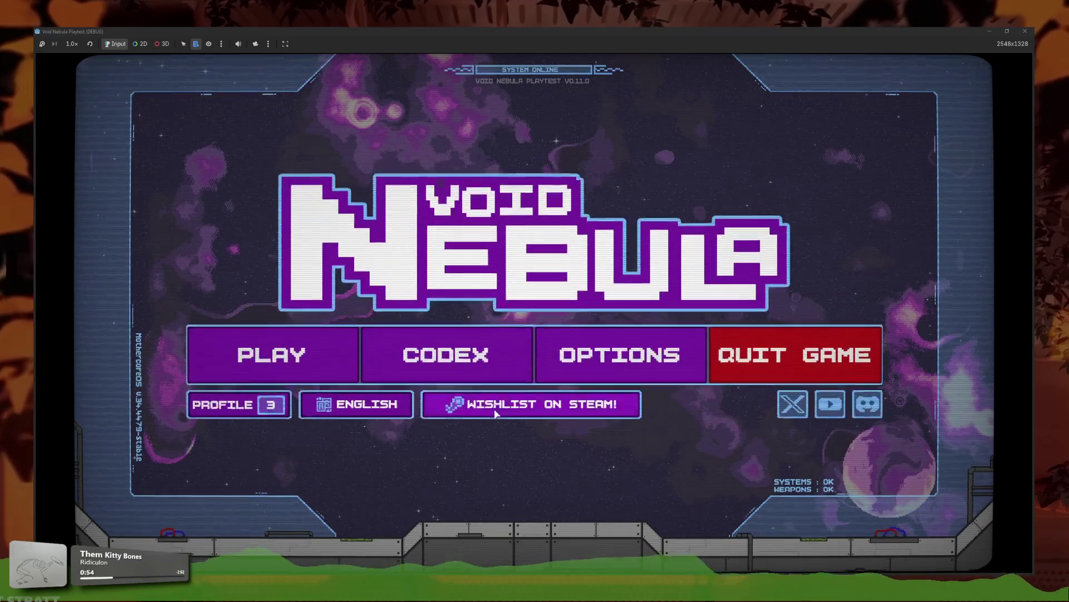
- Continue the saved run into the Glass battle and restore the game window, then pause and re-maximize it
{"action": "left_click", "coordinate": [272, 350]}
{"action": "left_click", "coordinate": [531, 364]}
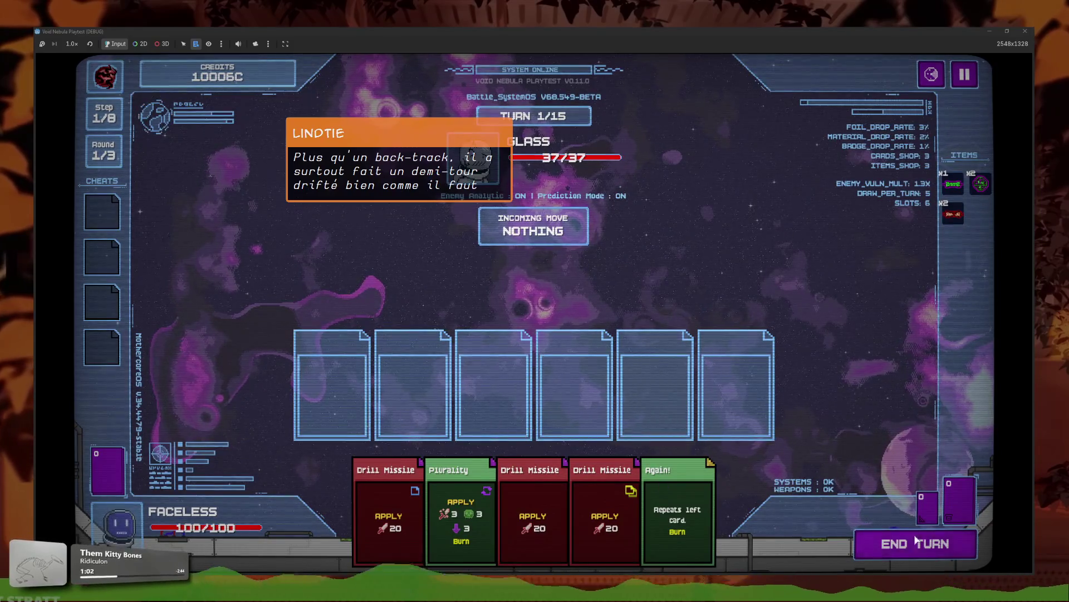
{"action": "key", "text": "super+Down"}
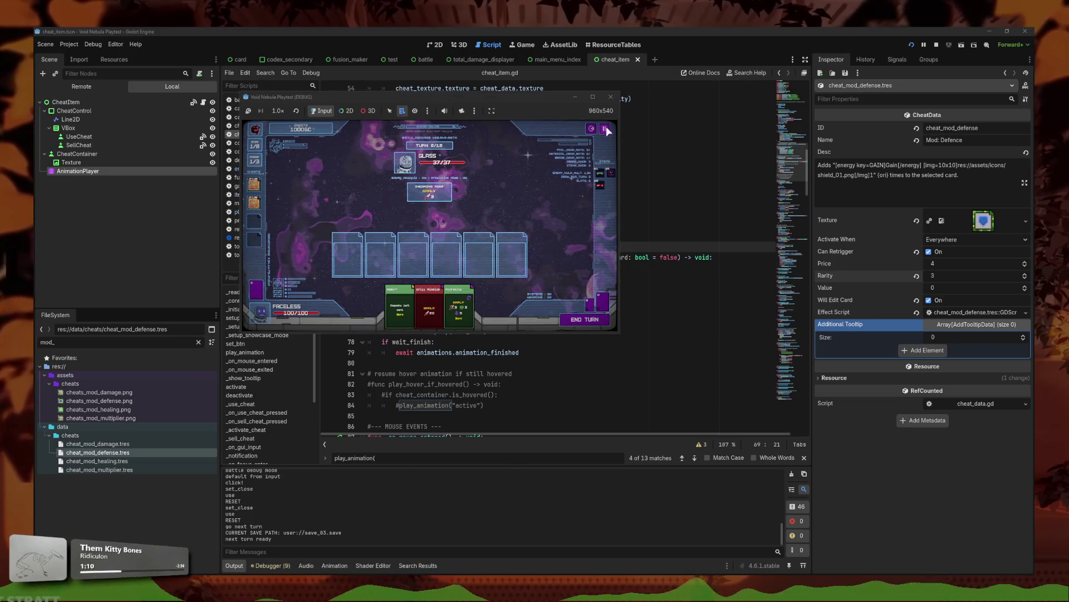
{"action": "key", "text": "Escape"}
{"action": "left_click", "coordinate": [593, 96]}
- Open the codex's Card Badges gallery and read the first badge tooltips, such as Recursive and Buffer
{"action": "left_click", "coordinate": [499, 325]}
{"action": "left_click", "coordinate": [638, 379]}
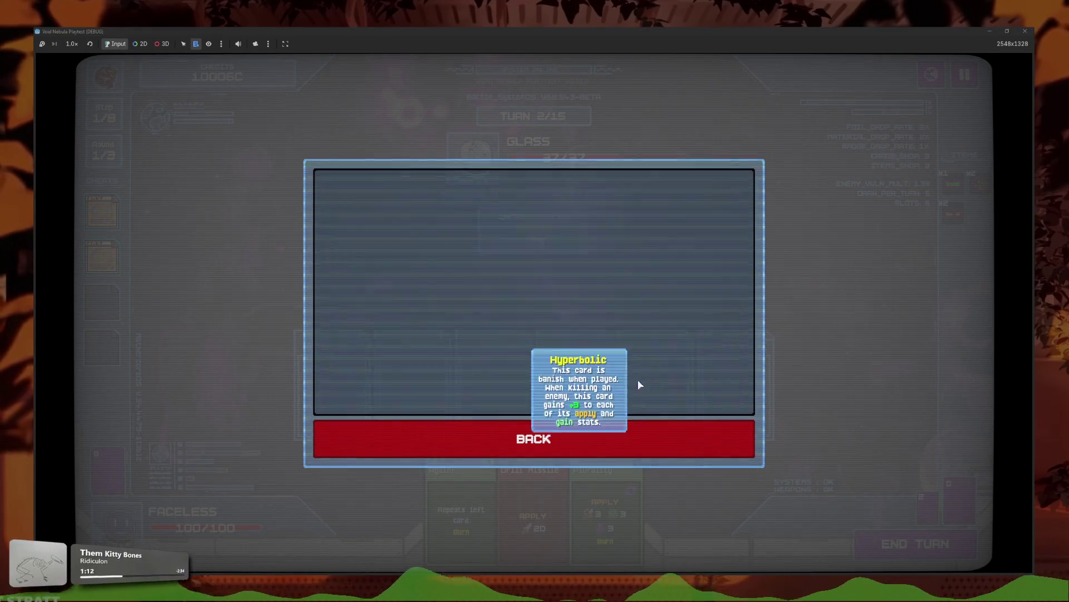
{"action": "mouse_move", "coordinate": [707, 250]}
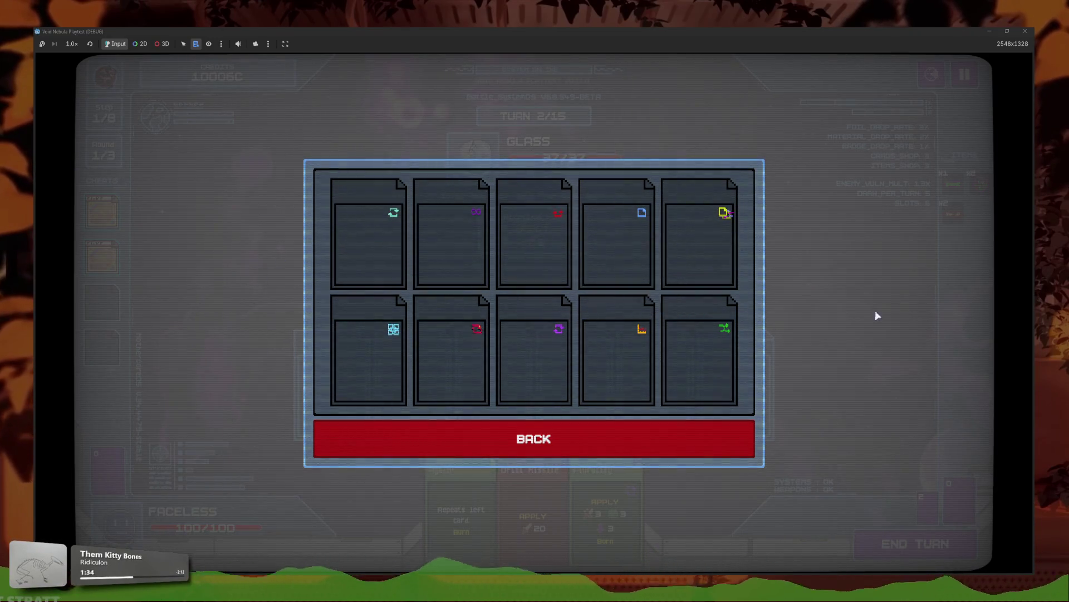
{"action": "mouse_move", "coordinate": [549, 232]}
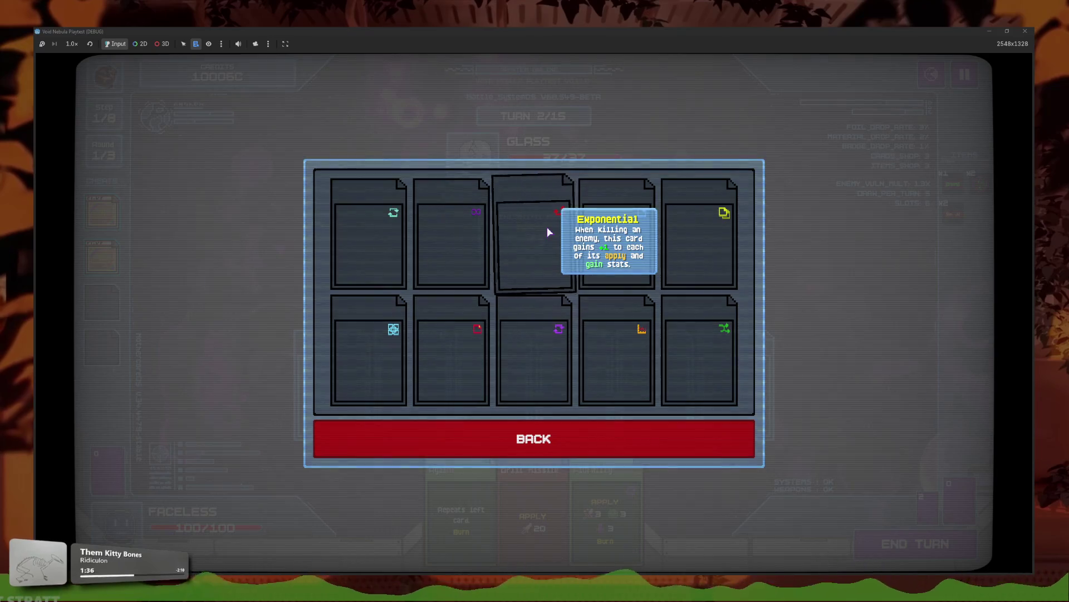
{"action": "mouse_move", "coordinate": [719, 234]}
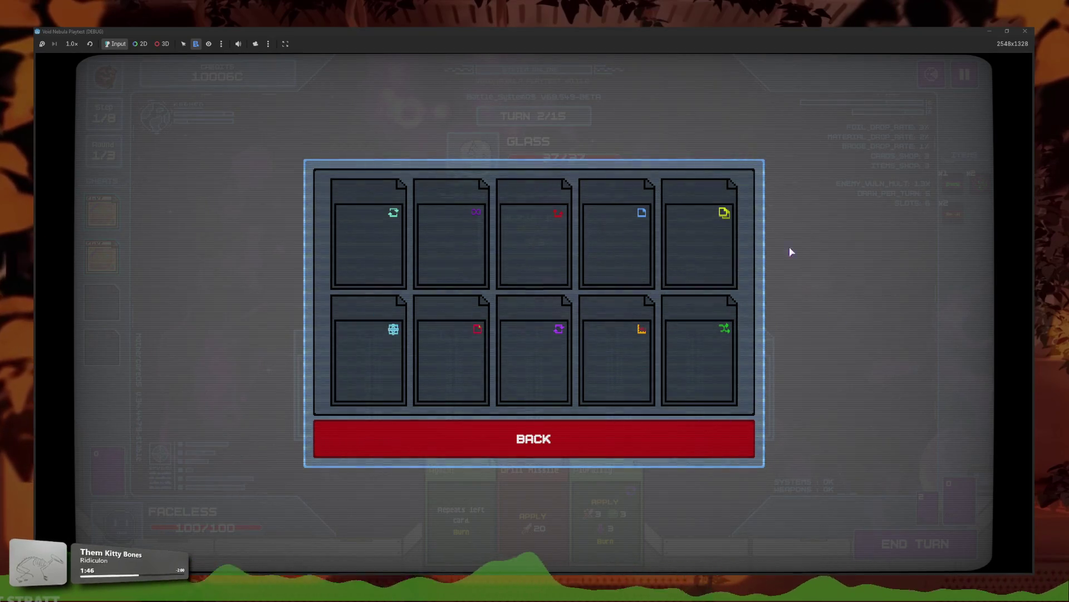
{"action": "mouse_move", "coordinate": [646, 222]}
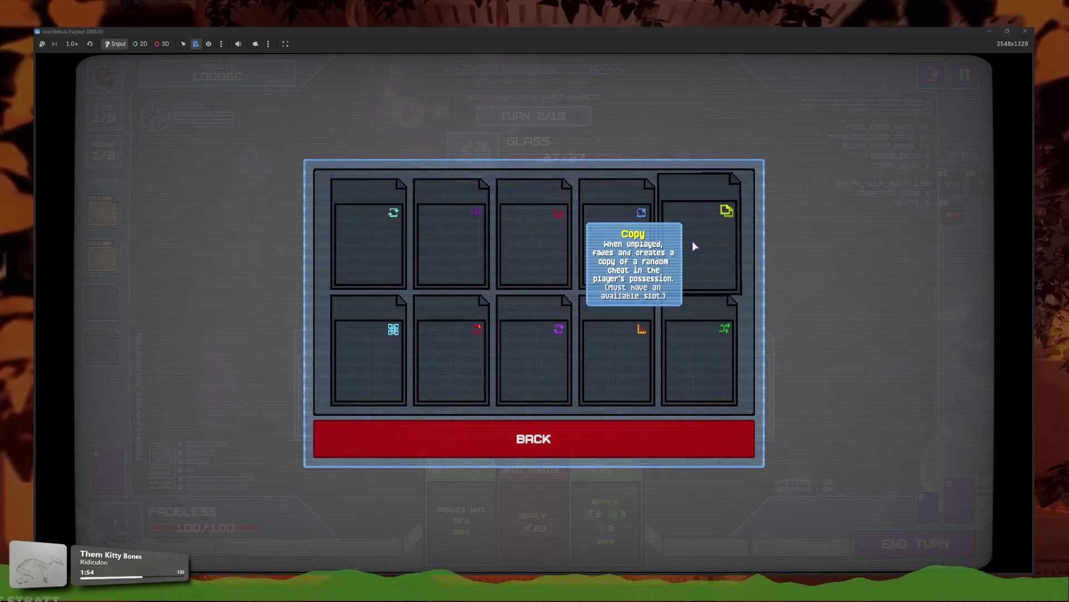
{"action": "mouse_move", "coordinate": [456, 363]}
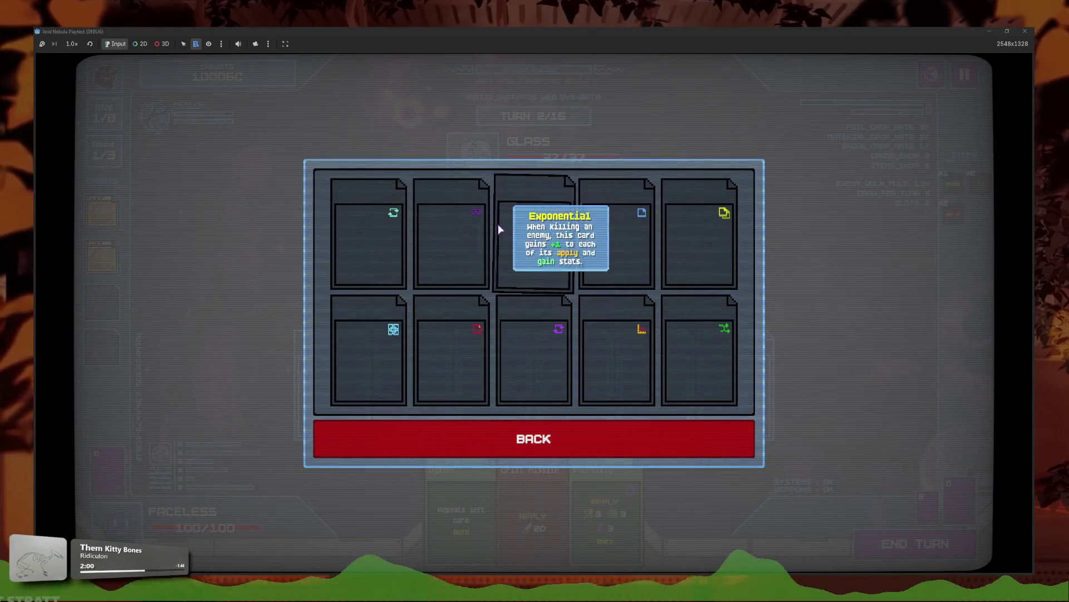
{"action": "mouse_move", "coordinate": [468, 238]}
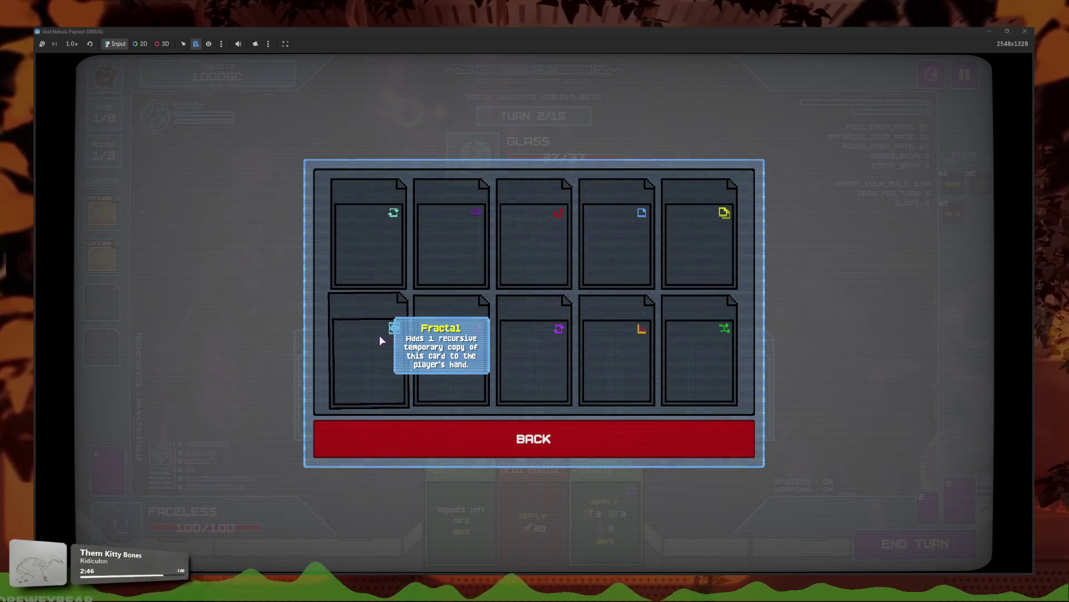
- Read the remaining badge tooltips, including Hyperbolic and Exponential
{"action": "mouse_move", "coordinate": [435, 247]}
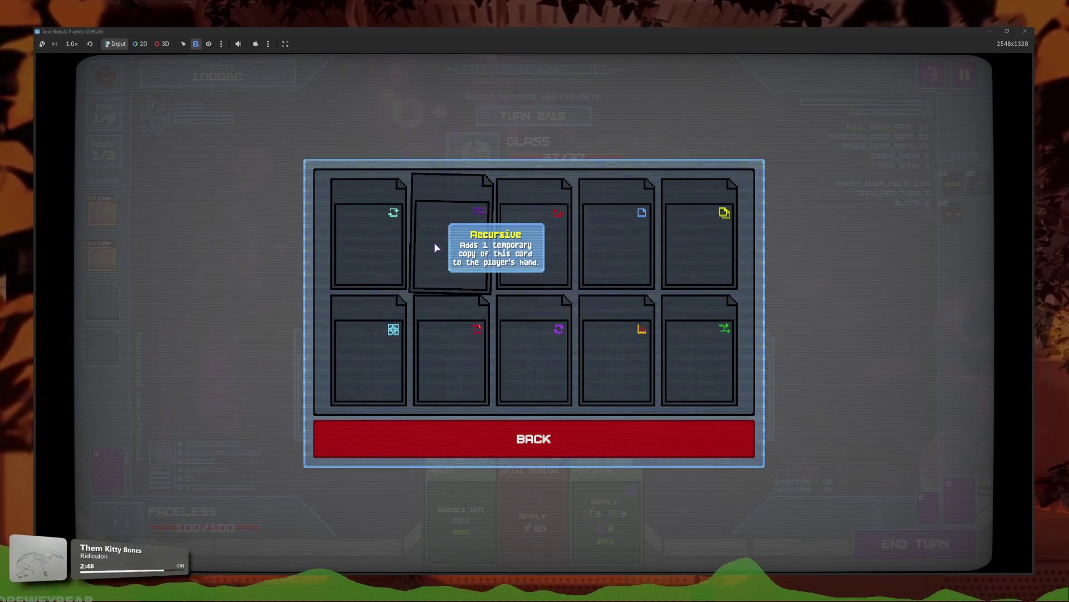
{"action": "mouse_move", "coordinate": [378, 327]}
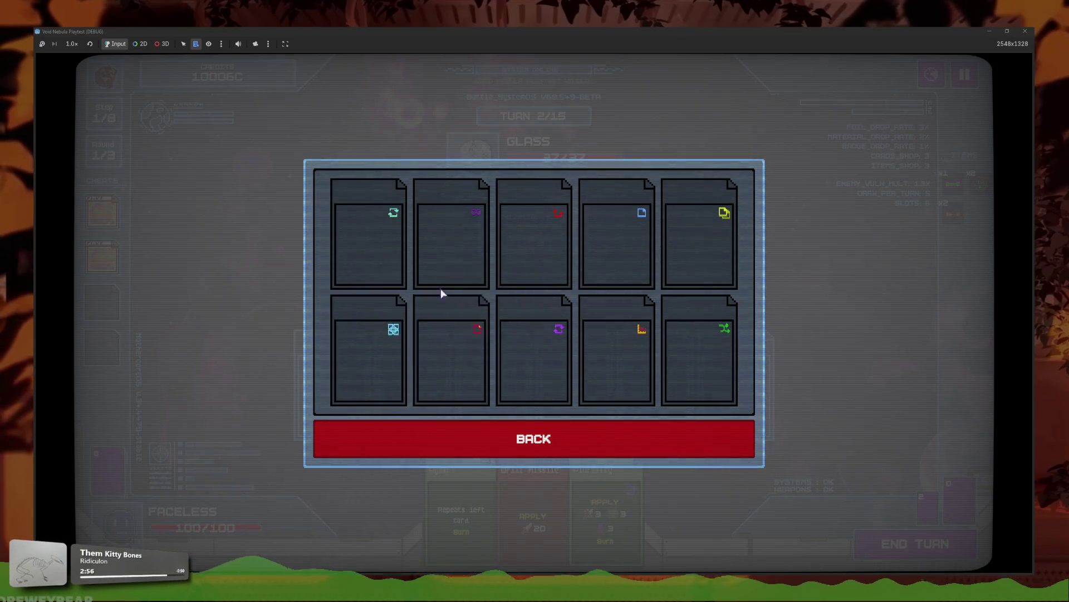
{"action": "mouse_move", "coordinate": [432, 226]}
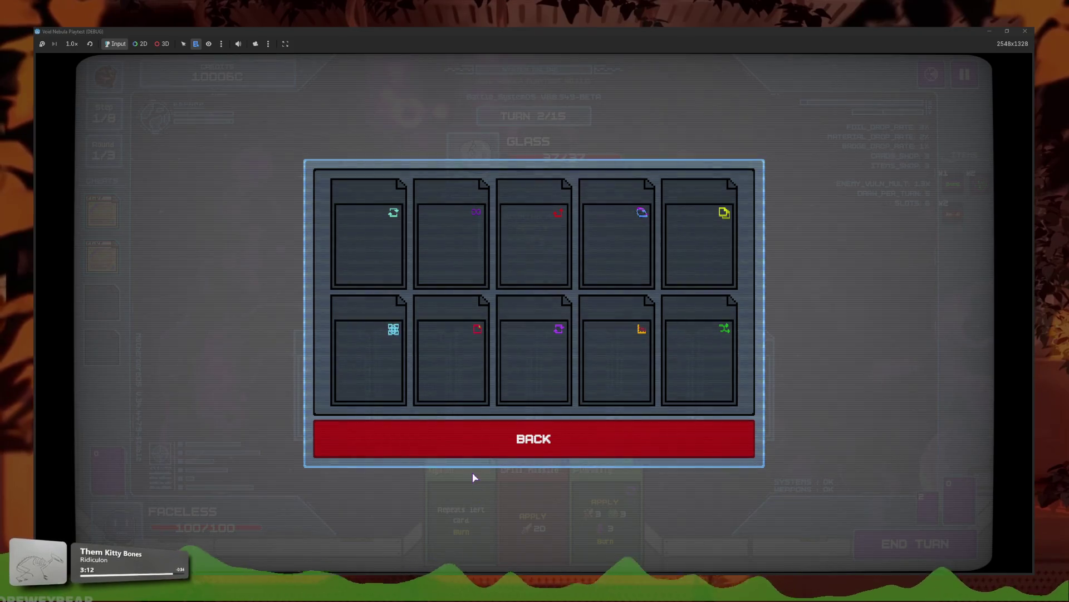
{"action": "mouse_move", "coordinate": [475, 378]}
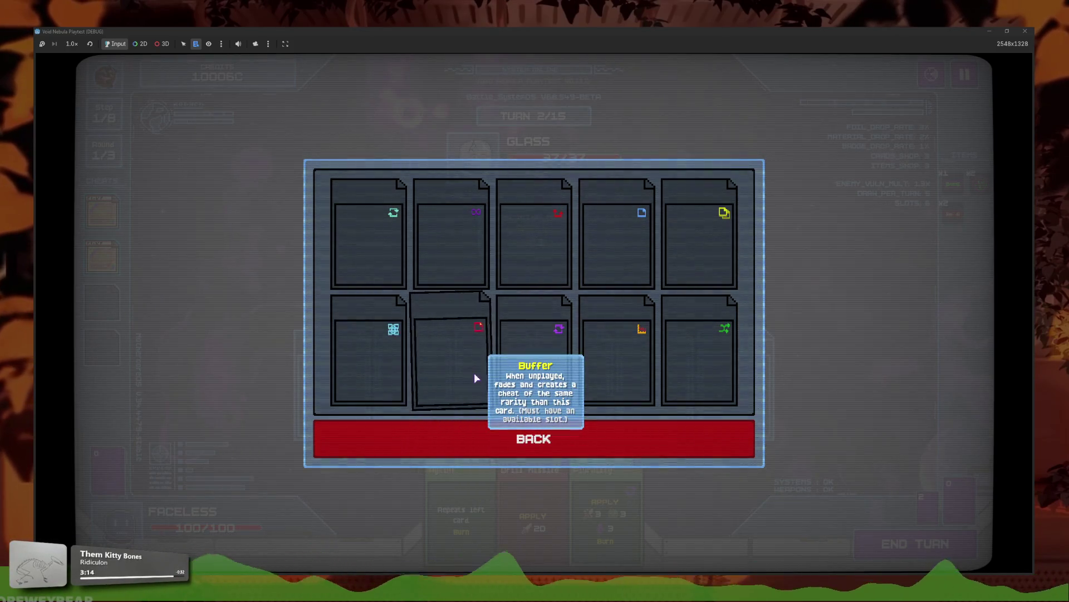
{"action": "mouse_move", "coordinate": [541, 357]}
{"action": "mouse_move", "coordinate": [628, 357]}
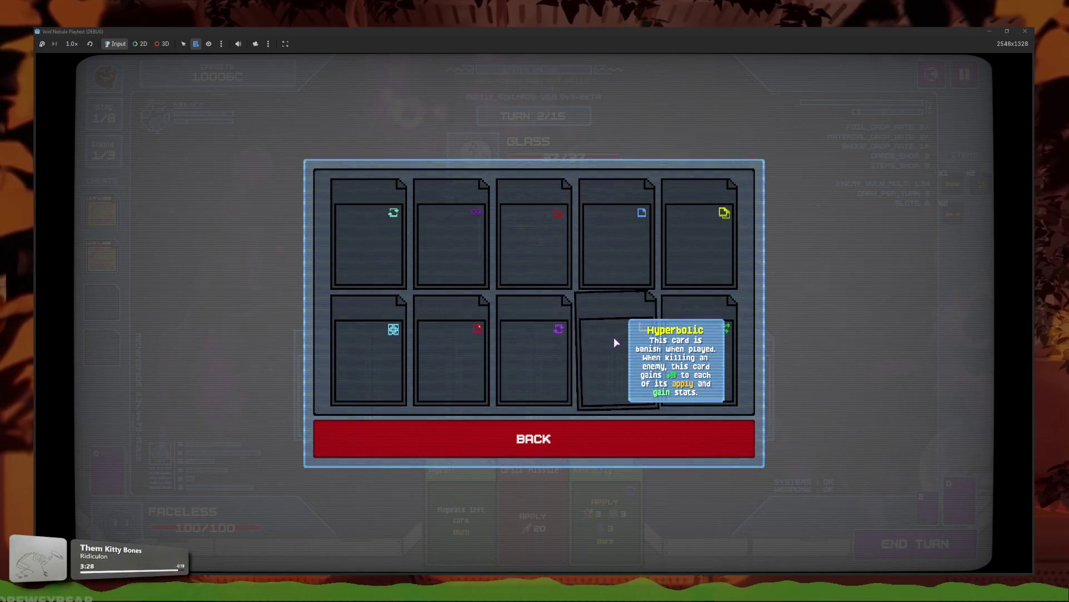
{"action": "mouse_move", "coordinate": [550, 232]}
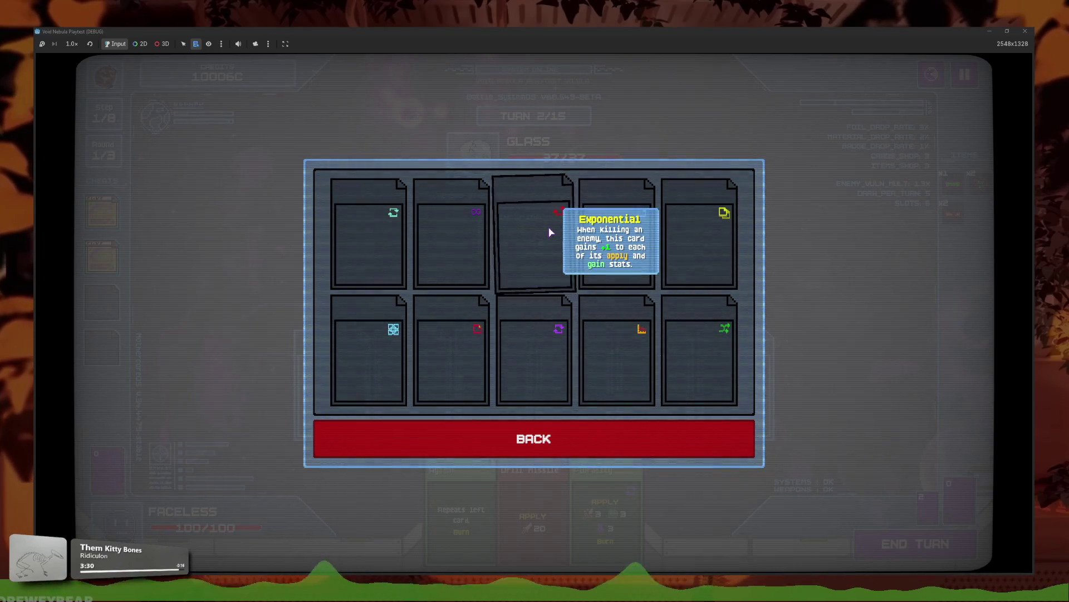
{"action": "mouse_move", "coordinate": [683, 380]}
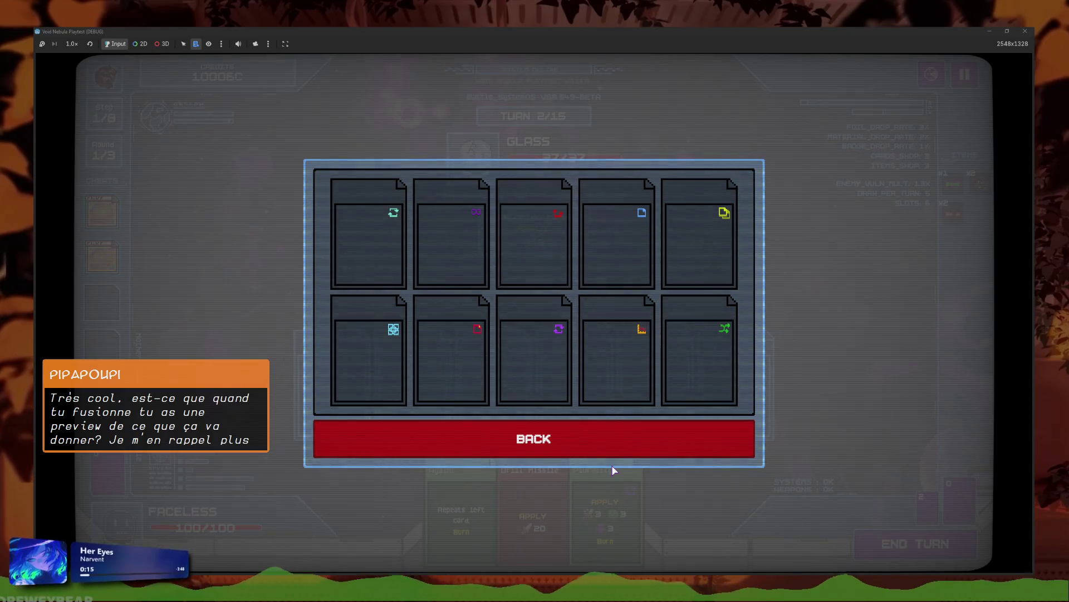
- Leave the codex and resume the Glass battle from the pause menu
{"action": "left_click", "coordinate": [540, 442]}
{"action": "left_click", "coordinate": [544, 431]}
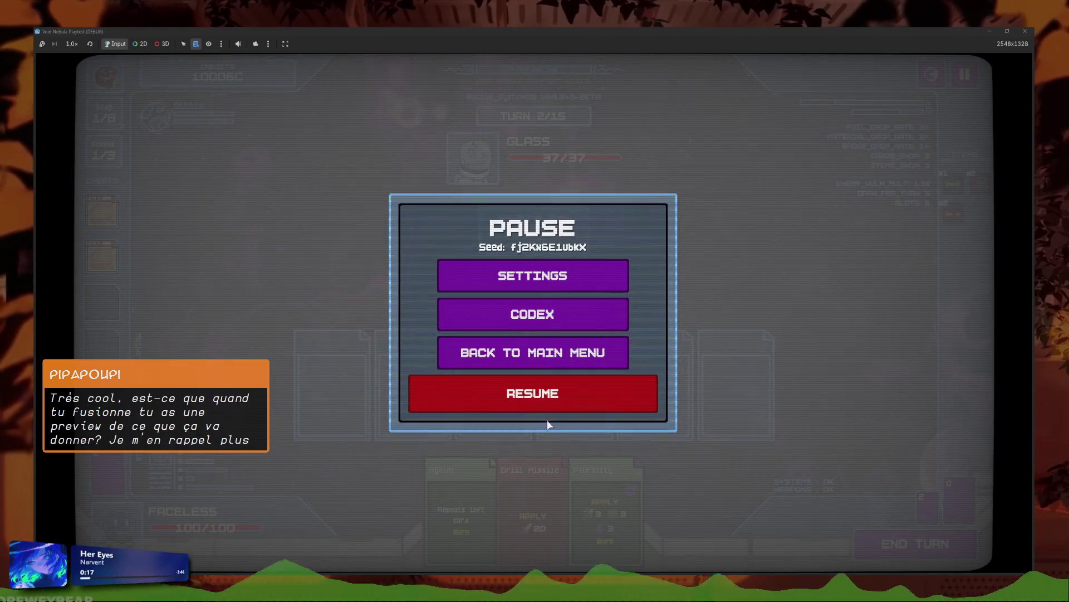
{"action": "left_click", "coordinate": [559, 398]}
{"action": "left_click", "coordinate": [965, 74]}
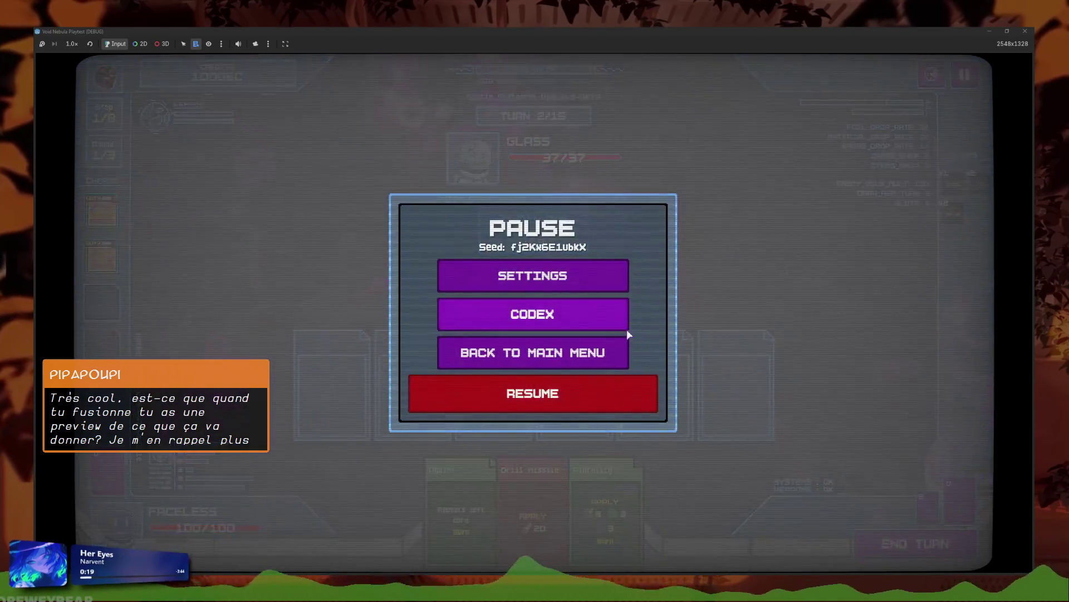
{"action": "left_click", "coordinate": [620, 394]}
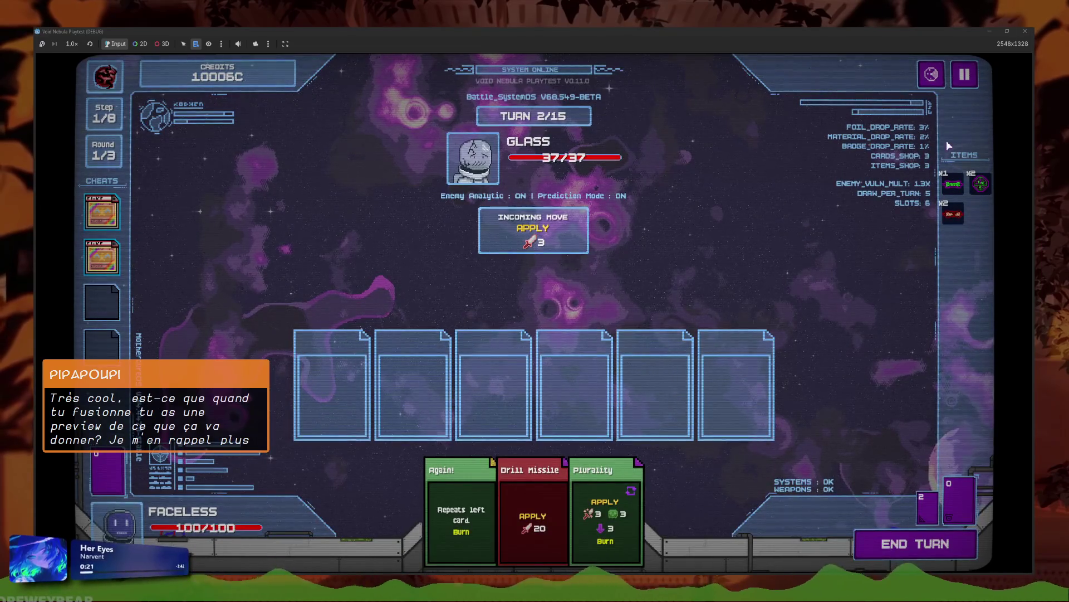
- Play Drill Missile, Plurality and Again! onto the board to defeat Glass
{"action": "left_click", "coordinate": [524, 453]}
{"action": "left_click", "coordinate": [461, 502]}
{"action": "left_click", "coordinate": [566, 490]}
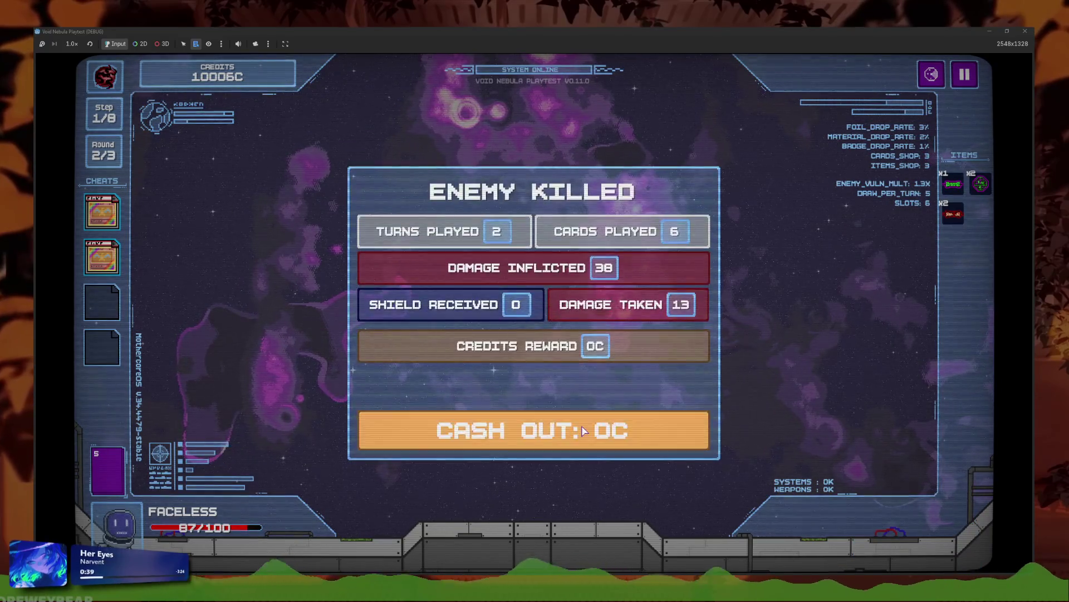
- Cash out the battle reward and try the fusion card picker before returning to the shop
{"action": "left_click", "coordinate": [557, 429]}
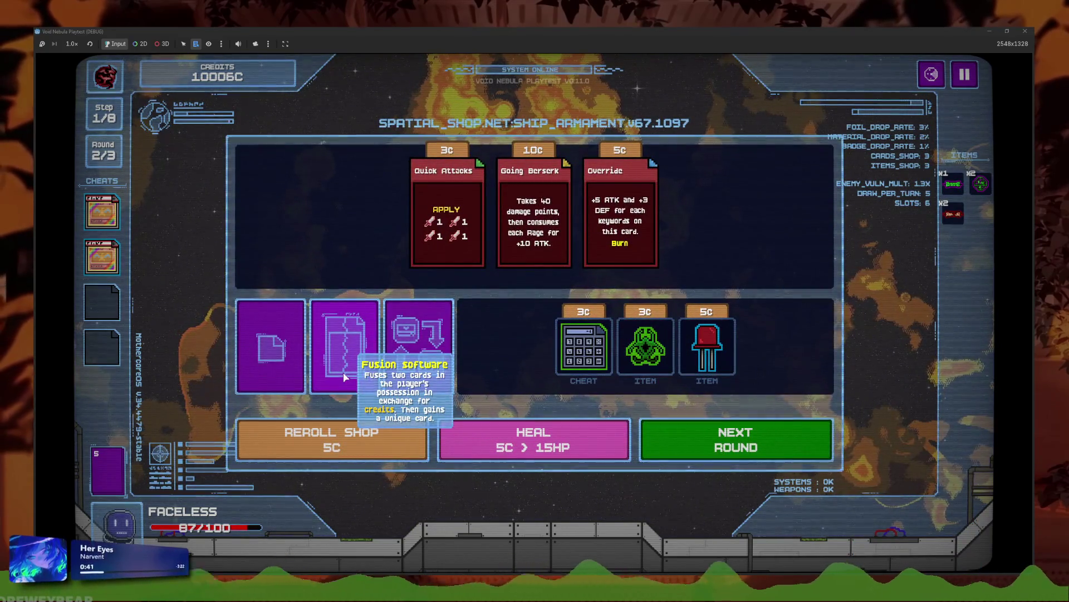
{"action": "left_click", "coordinate": [345, 377]}
{"action": "left_click", "coordinate": [471, 287]}
{"action": "left_click", "coordinate": [479, 281]}
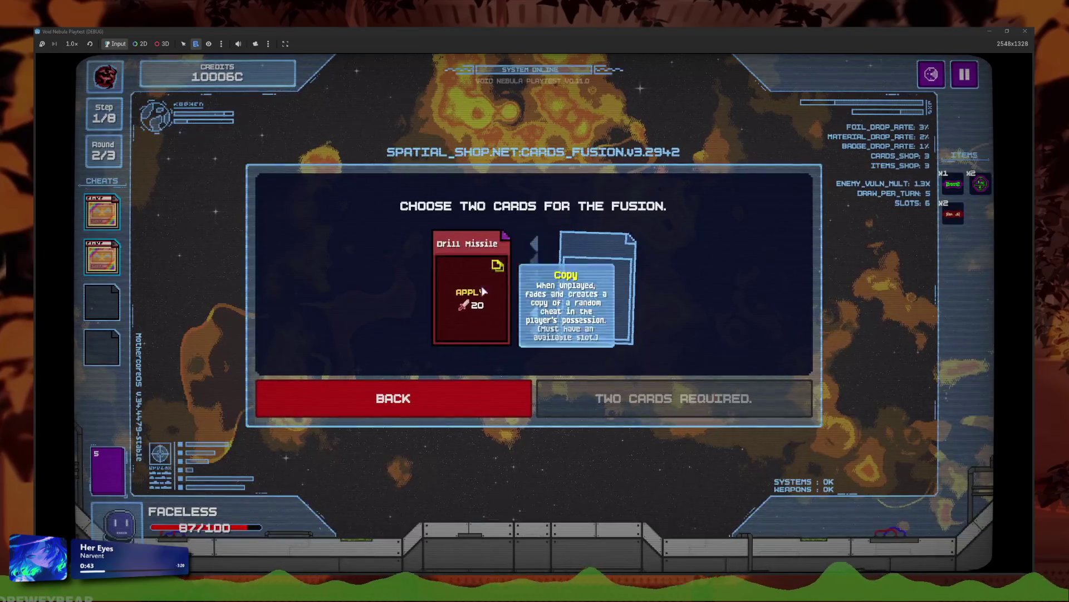
{"action": "left_click", "coordinate": [499, 288]}
{"action": "left_click", "coordinate": [389, 239]}
{"action": "left_click", "coordinate": [471, 287]}
{"action": "left_click", "coordinate": [389, 262]}
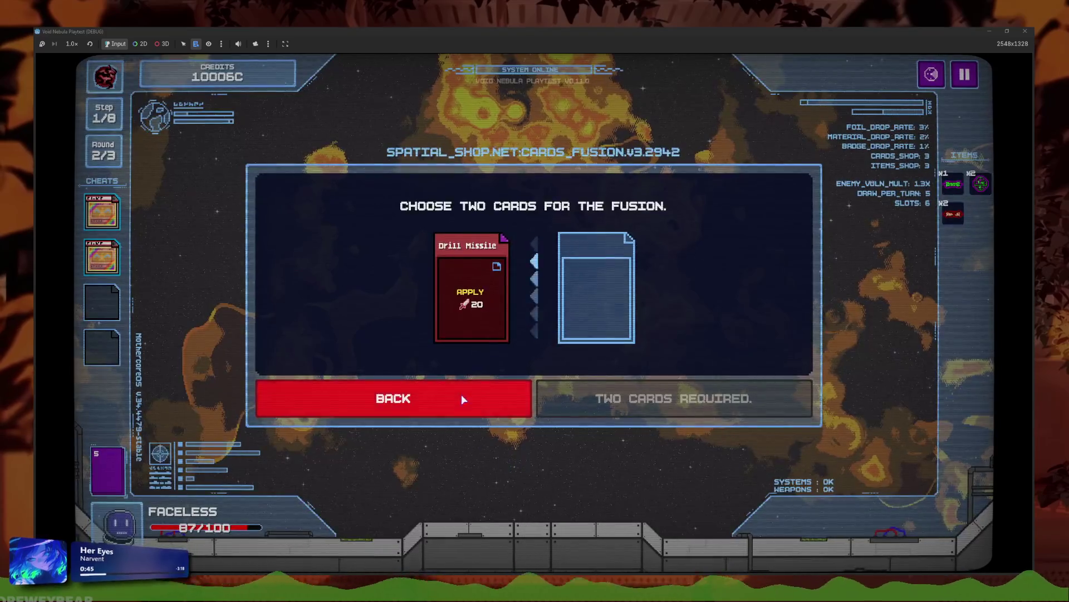
{"action": "left_click", "coordinate": [461, 398]}
- Reroll the shop ten times and buy the blue third shop card
{"action": "left_click", "coordinate": [404, 440]}
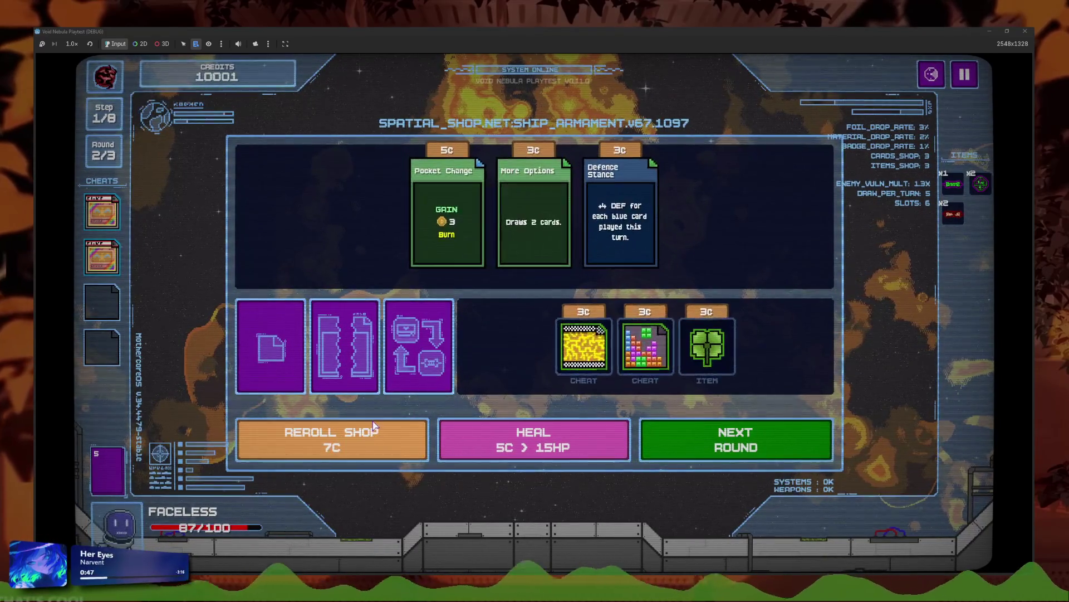
{"action": "left_click", "coordinate": [376, 429]}
{"action": "left_click", "coordinate": [376, 432]}
{"action": "left_click", "coordinate": [379, 436]}
{"action": "left_click", "coordinate": [381, 440]}
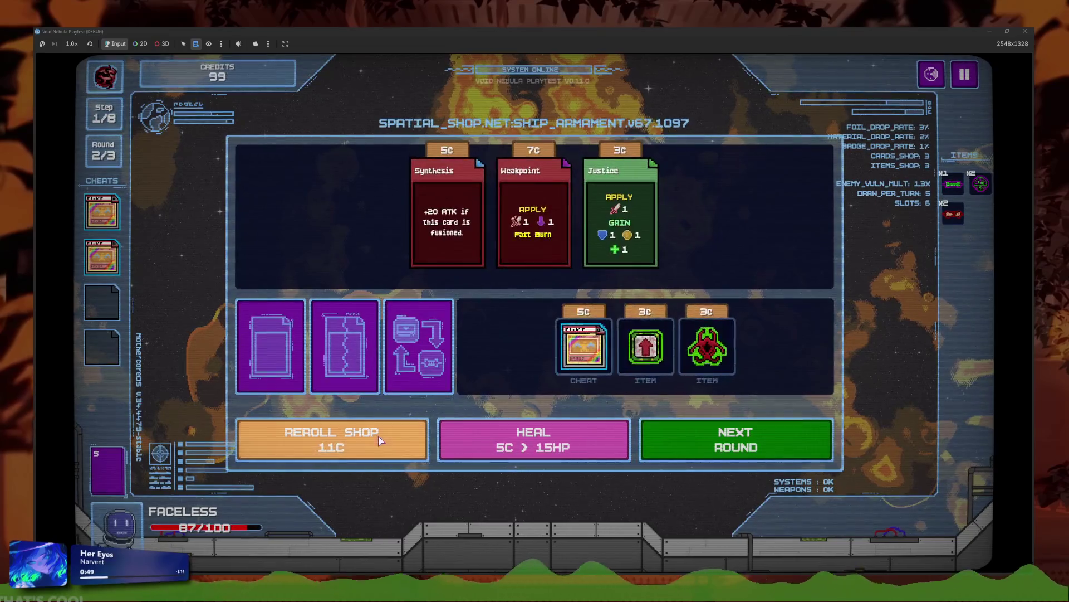
{"action": "left_click", "coordinate": [382, 440]}
{"action": "left_click", "coordinate": [385, 440]}
{"action": "left_click", "coordinate": [388, 440]}
{"action": "left_click", "coordinate": [391, 440]}
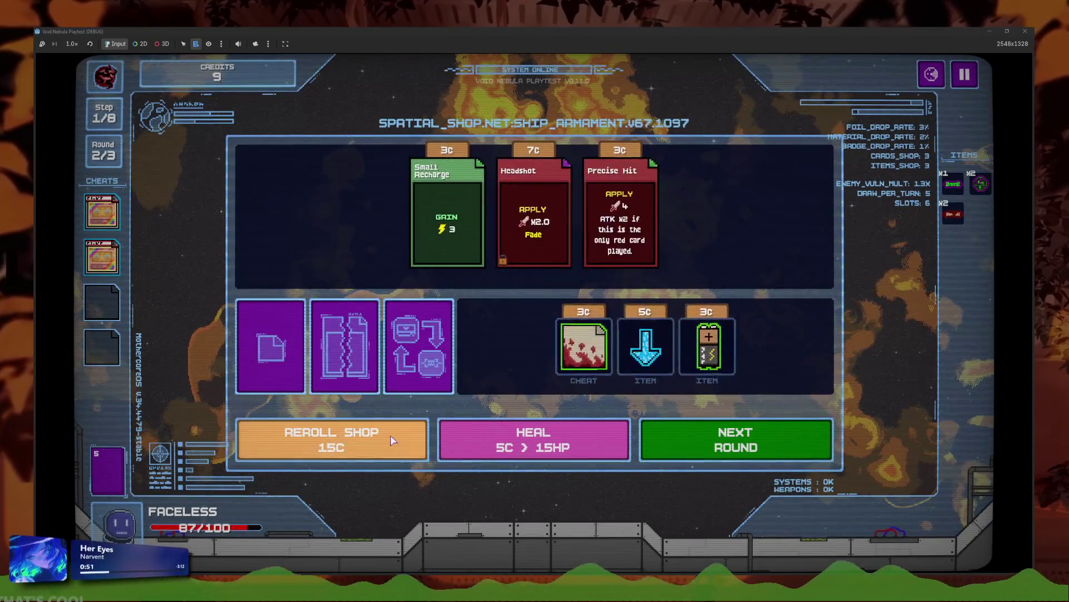
{"action": "left_click", "coordinate": [391, 440]}
{"action": "left_click", "coordinate": [620, 223]}
- Fuse Drill Missile with Insult into Drill Mult for 7C, then pause the game
{"action": "left_click", "coordinate": [273, 346]}
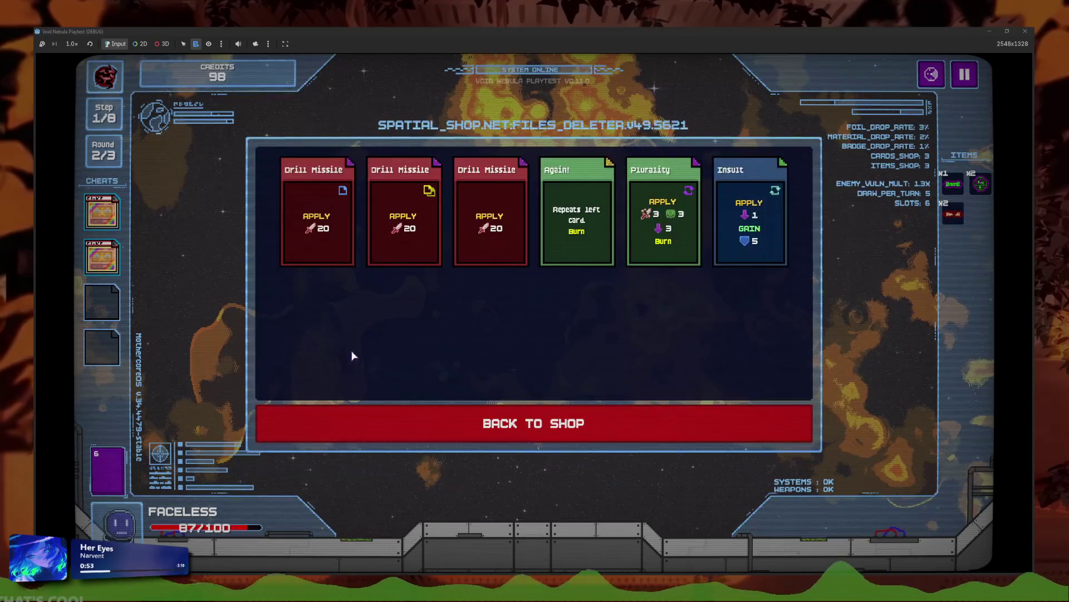
{"action": "left_click", "coordinate": [423, 423]}
{"action": "left_click", "coordinate": [409, 328]}
{"action": "left_click", "coordinate": [396, 313]}
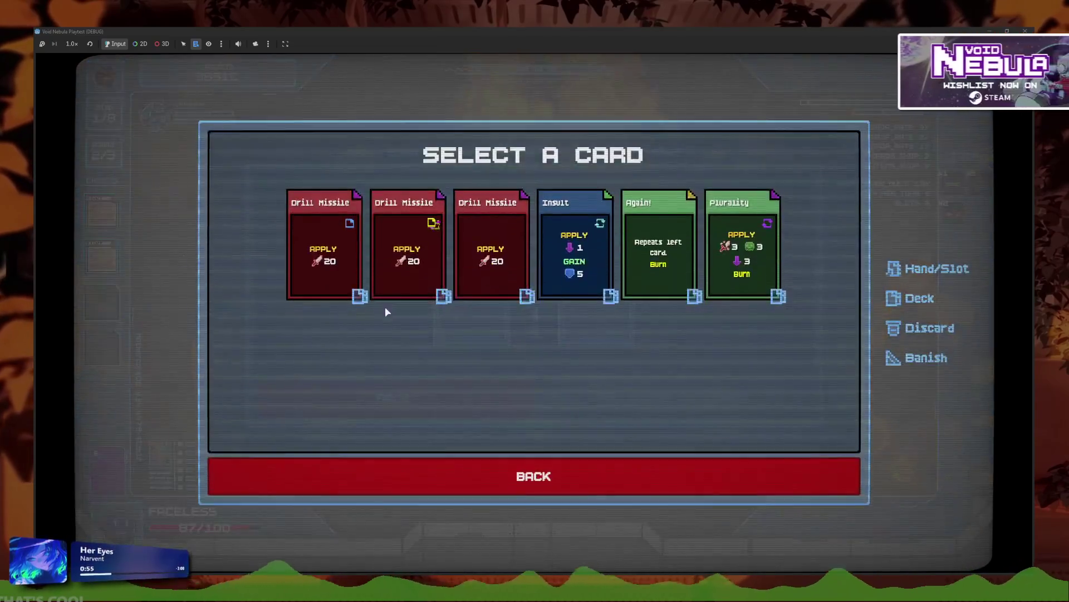
{"action": "left_click", "coordinate": [404, 250]}
{"action": "left_click", "coordinate": [596, 287]}
{"action": "left_click", "coordinate": [574, 251]}
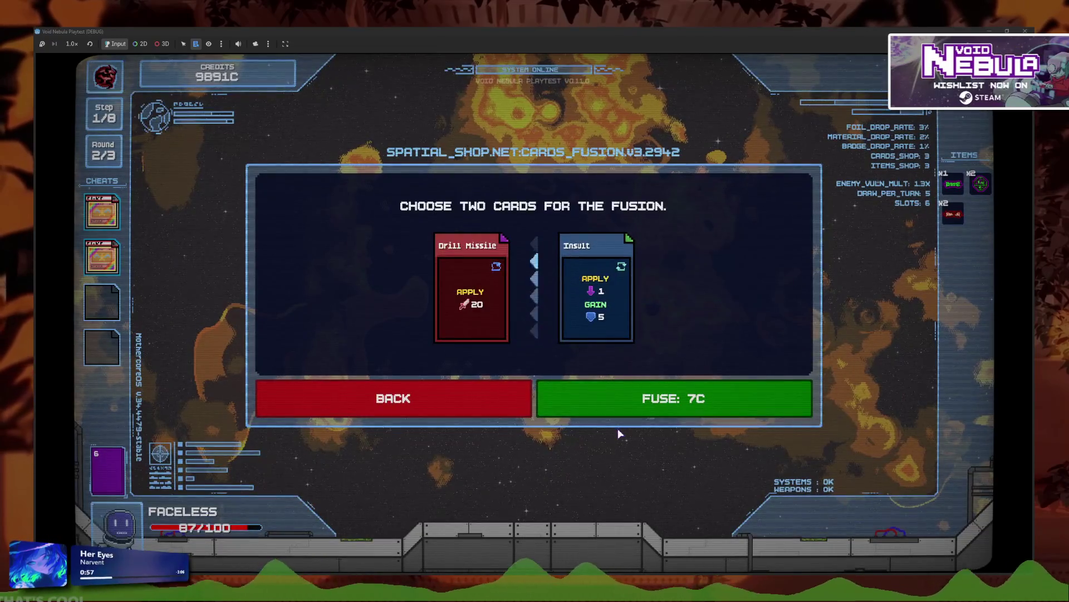
{"action": "left_click", "coordinate": [628, 402]}
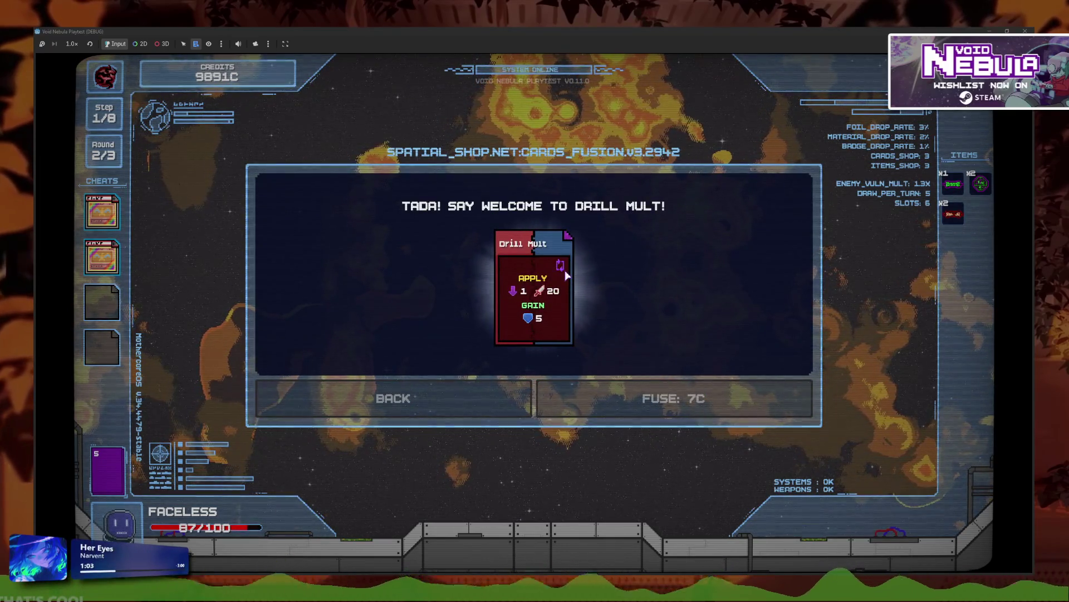
{"action": "left_click", "coordinate": [566, 275]}
{"action": "key", "text": "Escape"}
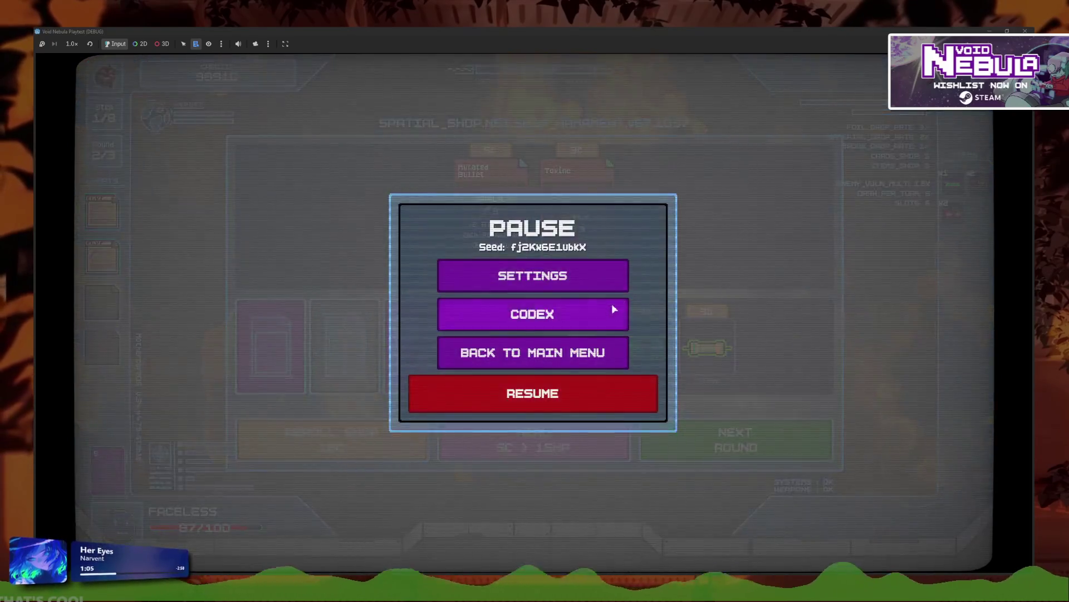
- Browse the codex's card badges from the pause menu, then quit to the main menu
{"action": "left_click", "coordinate": [615, 300]}
{"action": "left_click", "coordinate": [681, 347]}
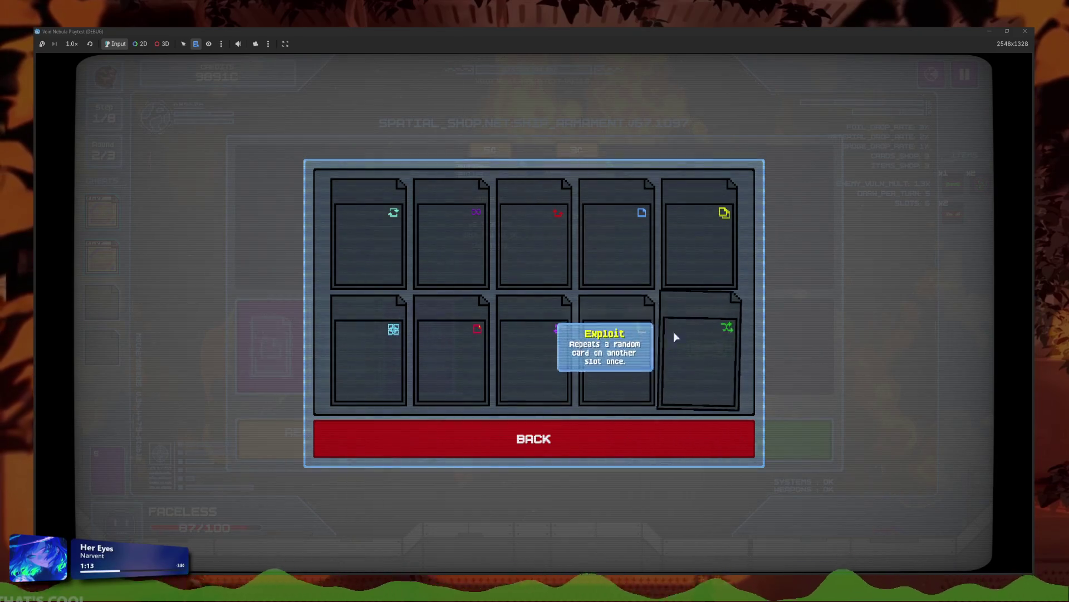
{"action": "left_click", "coordinate": [687, 444]}
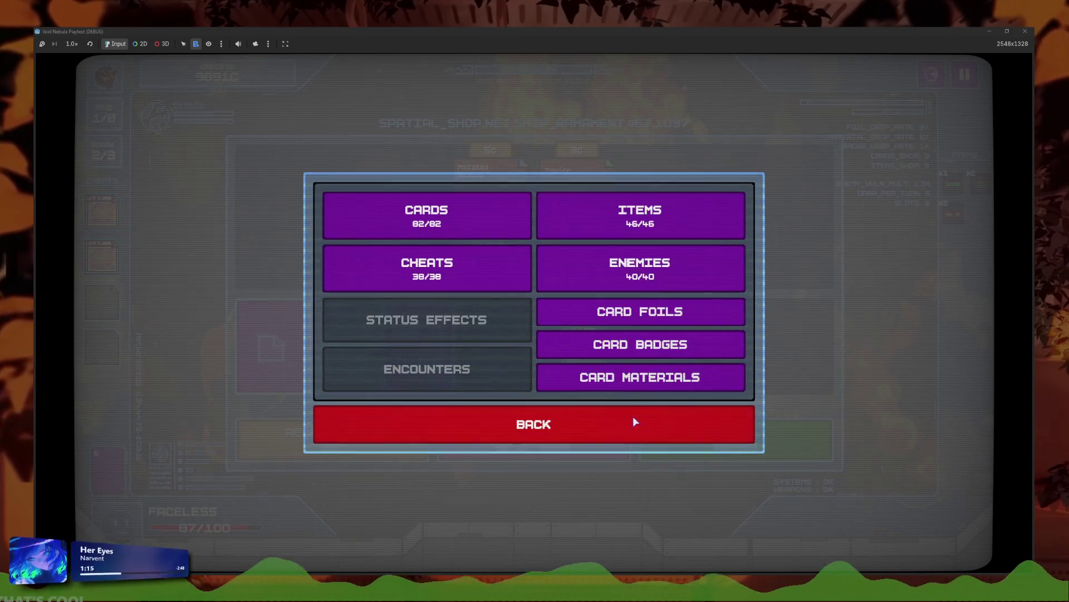
{"action": "left_click", "coordinate": [657, 390]}
{"action": "left_click", "coordinate": [653, 440]}
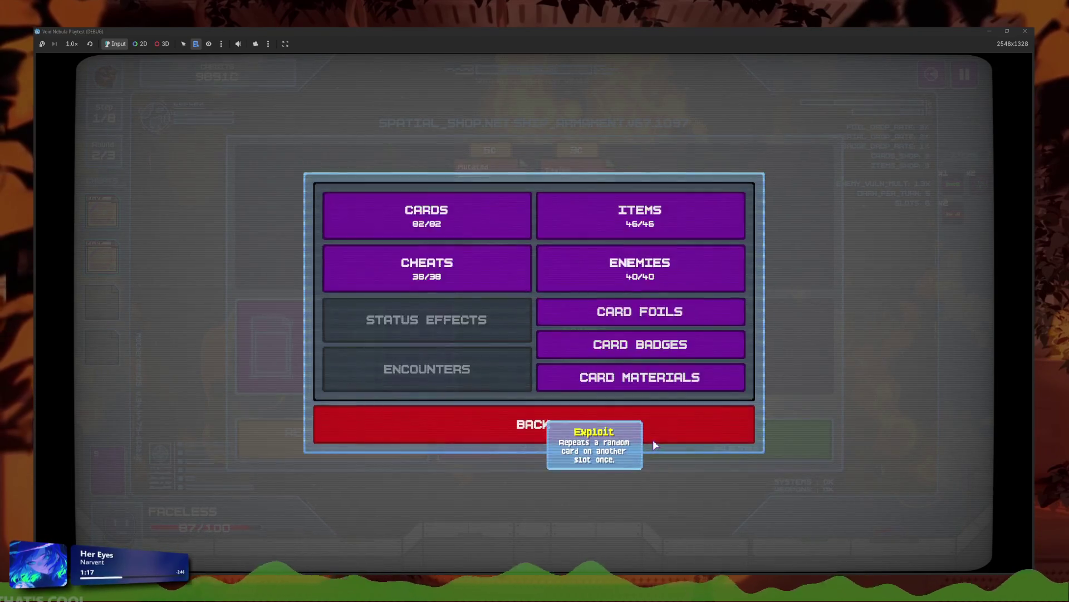
{"action": "left_click", "coordinate": [652, 440]}
{"action": "left_click", "coordinate": [580, 355]}
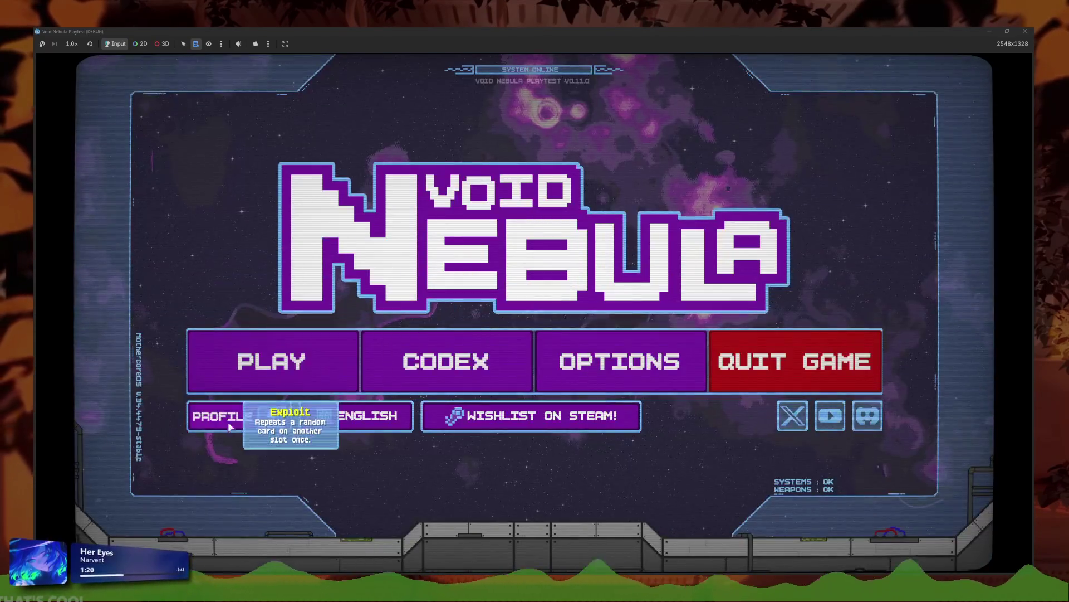
- Load the first profile save and browse the codex's Card Materials and Card Foils
{"action": "left_click", "coordinate": [234, 416]}
{"action": "left_click", "coordinate": [443, 227]}
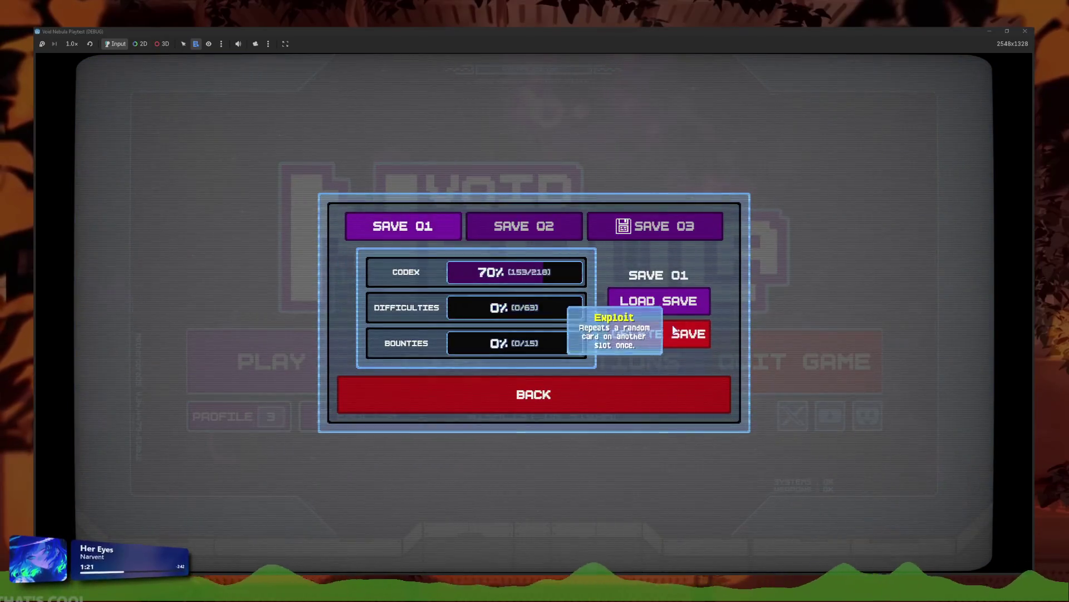
{"action": "left_click", "coordinate": [618, 298]}
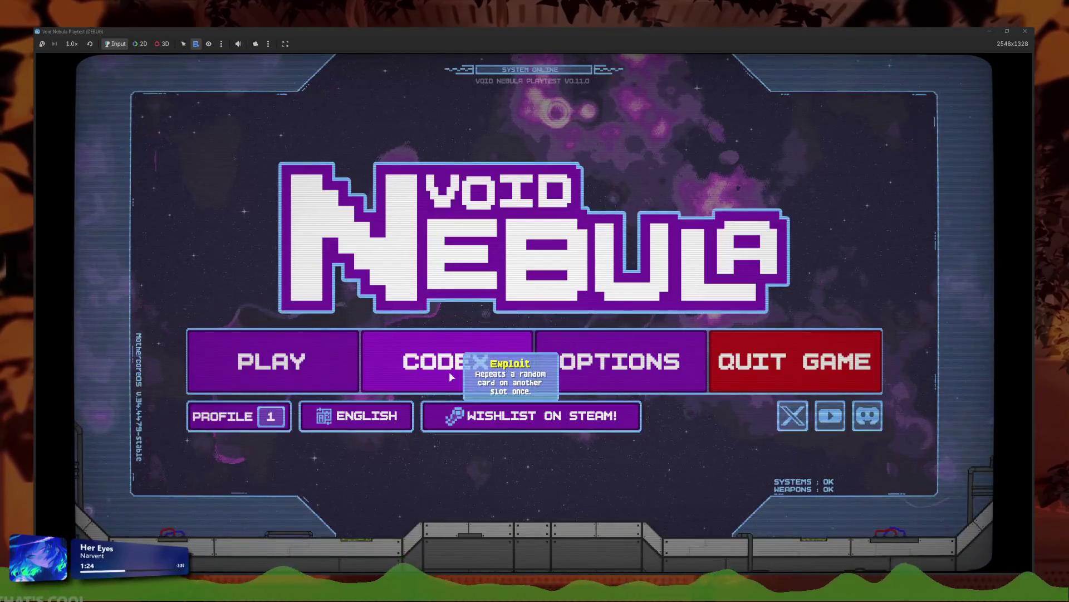
{"action": "left_click", "coordinate": [449, 370]}
{"action": "left_click", "coordinate": [679, 369]}
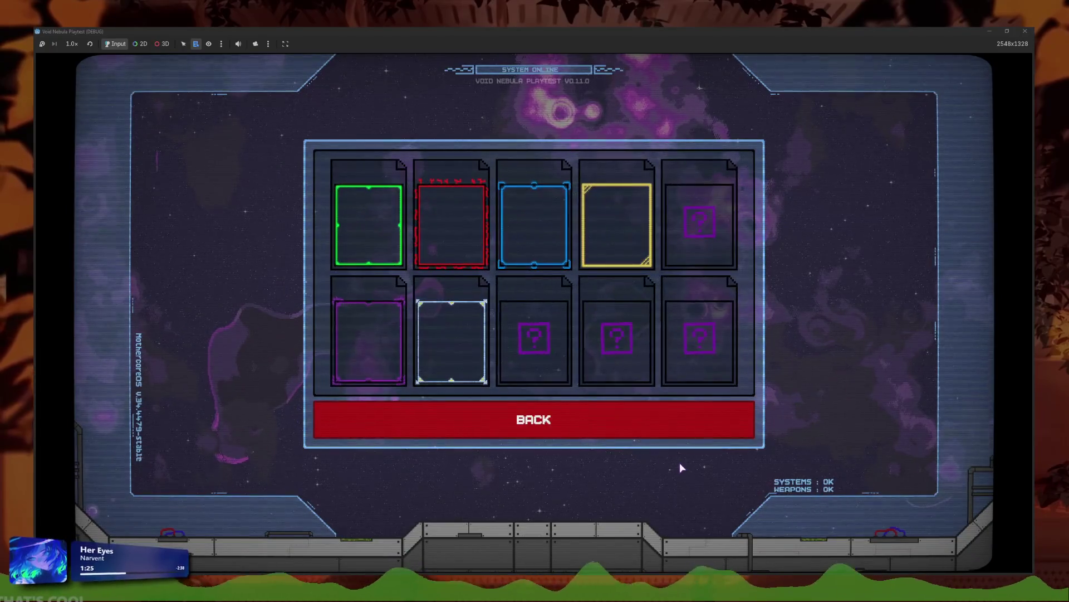
{"action": "mouse_move", "coordinate": [545, 201]}
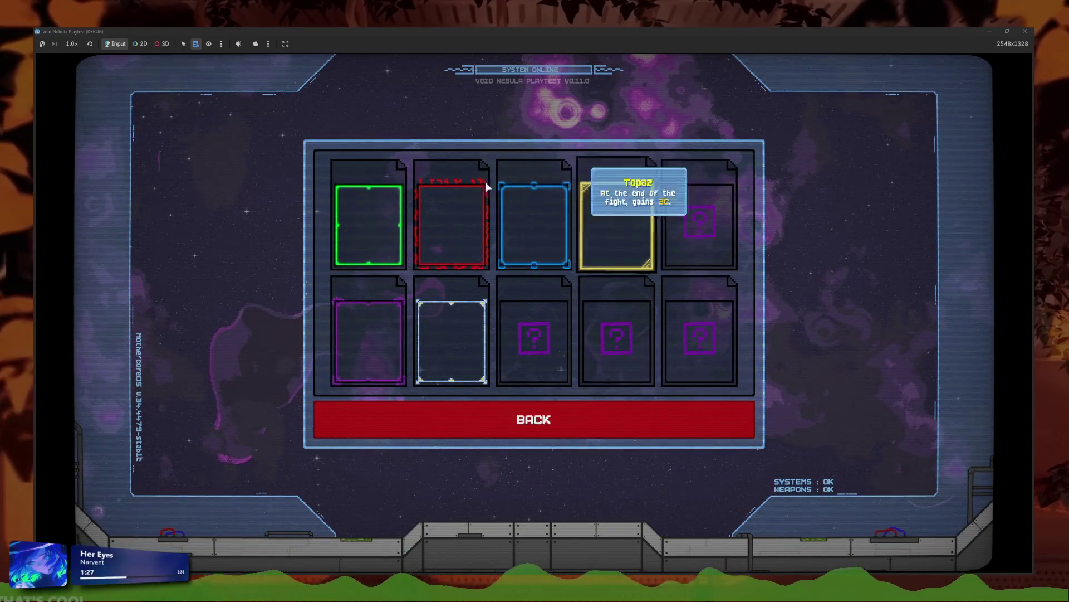
{"action": "left_click", "coordinate": [640, 419]}
{"action": "left_click", "coordinate": [638, 291]}
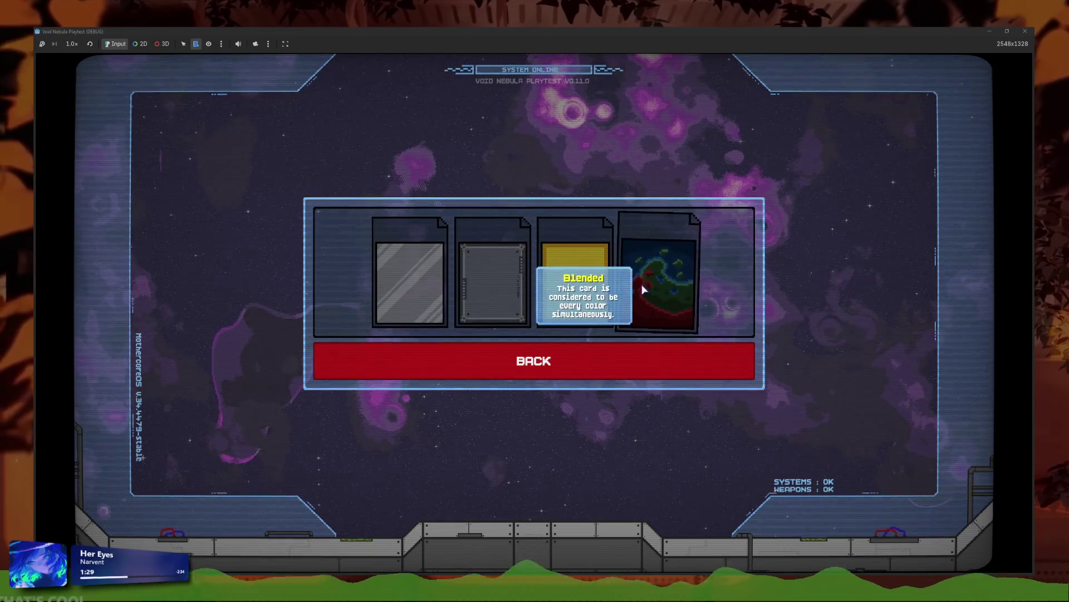
{"action": "left_click", "coordinate": [648, 359]}
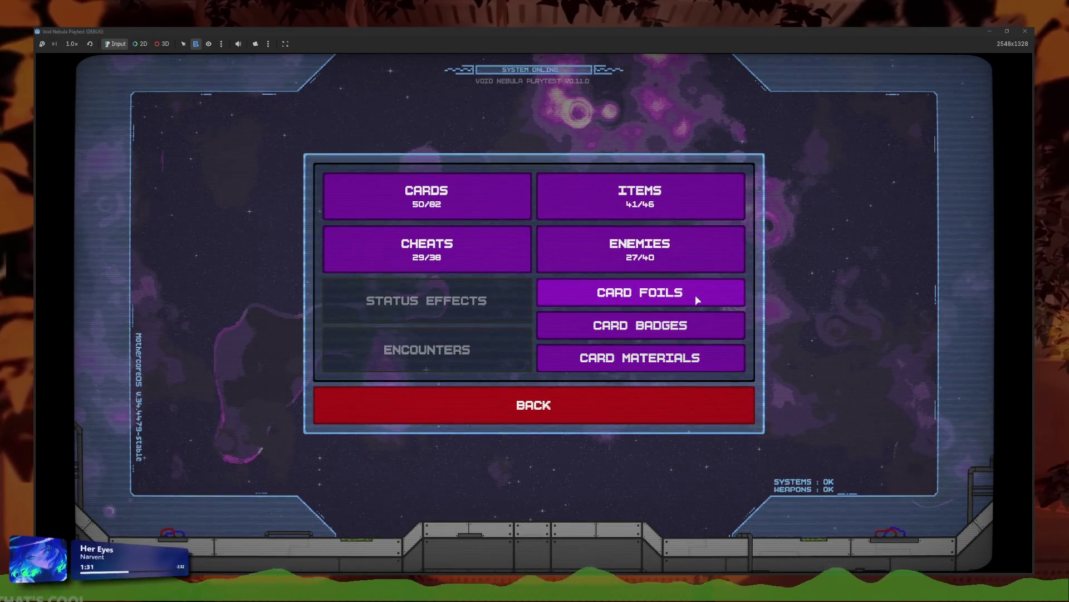
- Look through the Card Materials entries again and return to the title menu
{"action": "left_click", "coordinate": [700, 296]}
{"action": "mouse_move", "coordinate": [378, 345]}
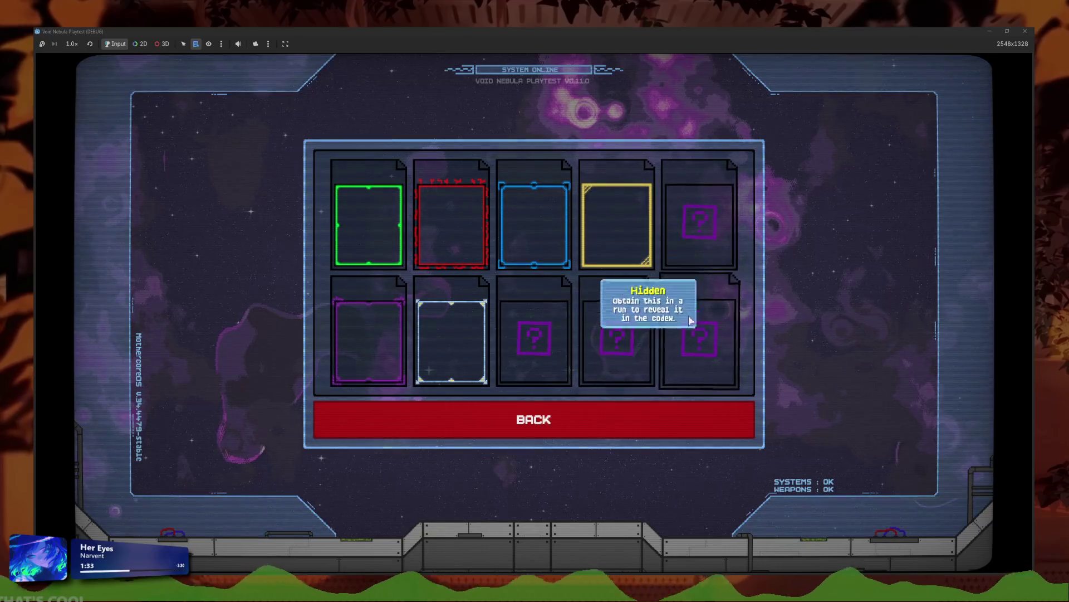
{"action": "mouse_move", "coordinate": [616, 334]}
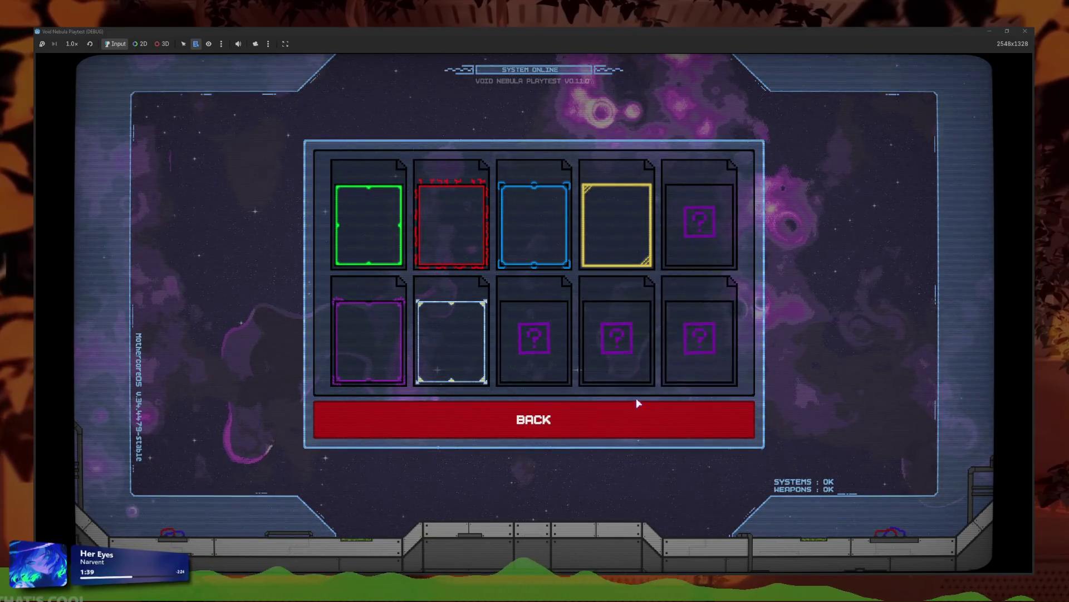
{"action": "left_click", "coordinate": [621, 411]}
{"action": "left_click", "coordinate": [631, 417]}
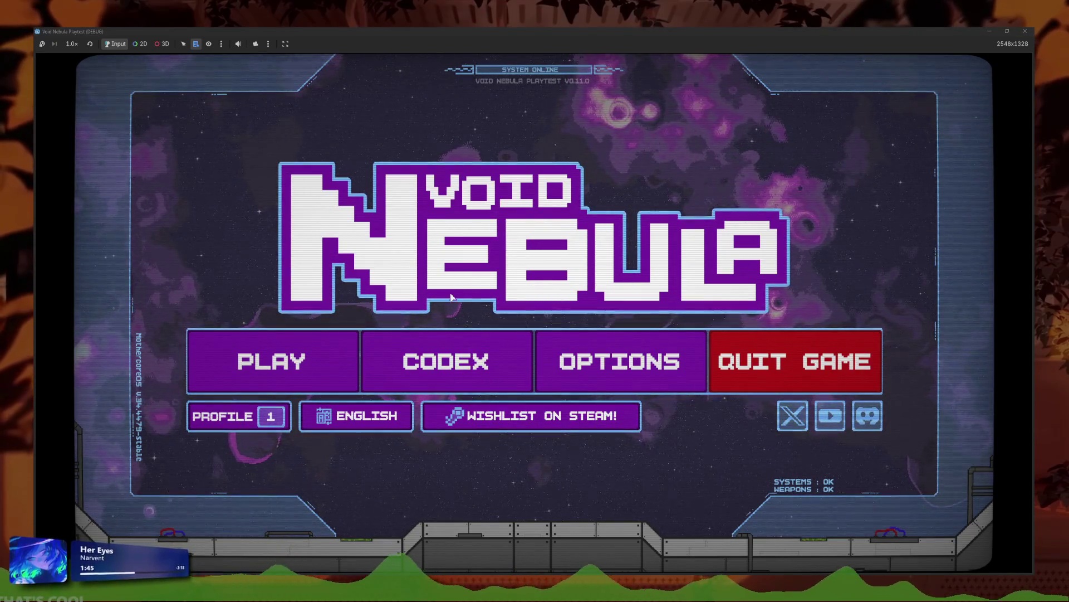
- Delete and restore the print(anim_name) line on line 71, then relaunch the playtest
{"action": "left_click", "coordinate": [1025, 31]}
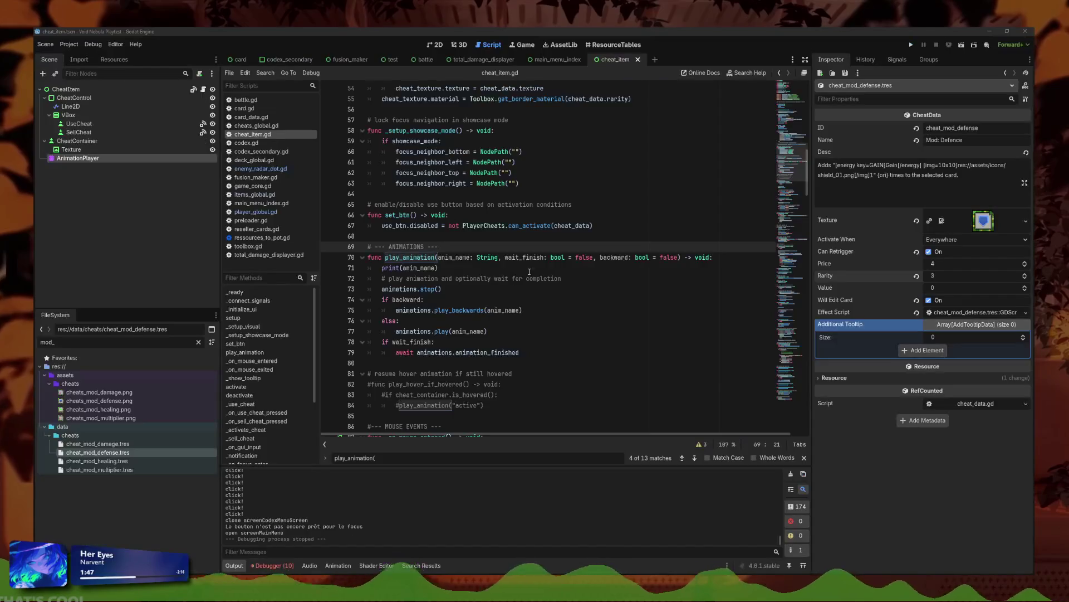
{"action": "left_click", "coordinate": [479, 269]}
{"action": "triple_click", "coordinate": [477, 268]}
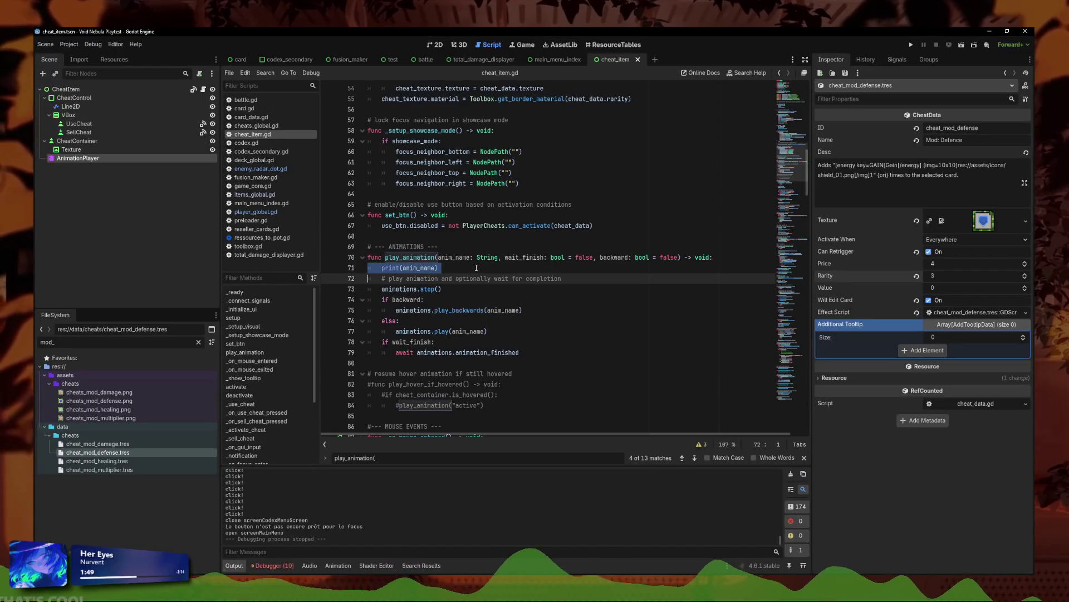
{"action": "key", "text": "BackSpace"}
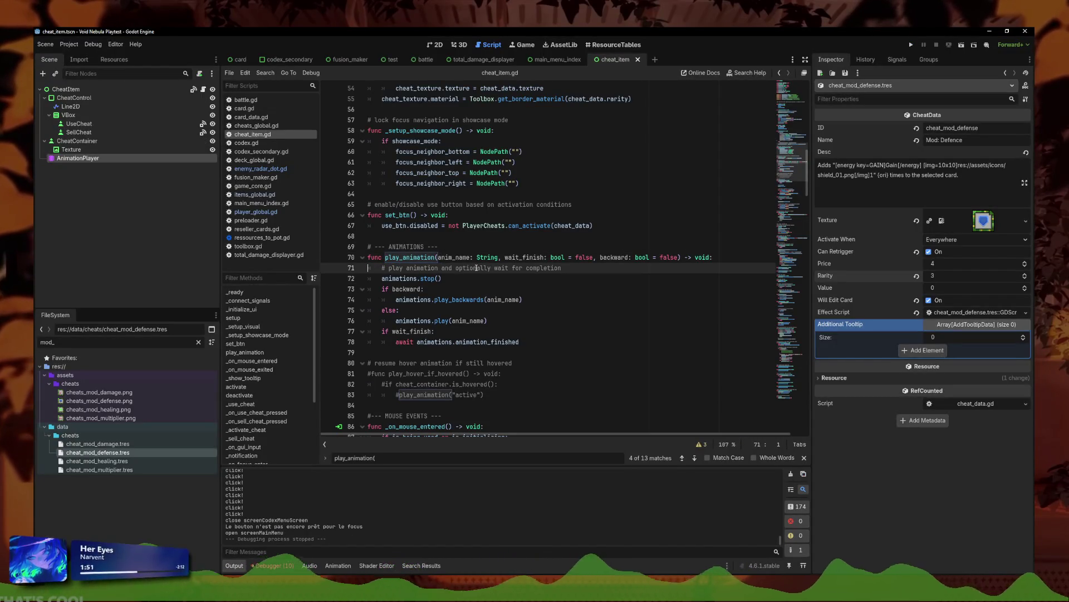
{"action": "key", "text": "ctrl+z"}
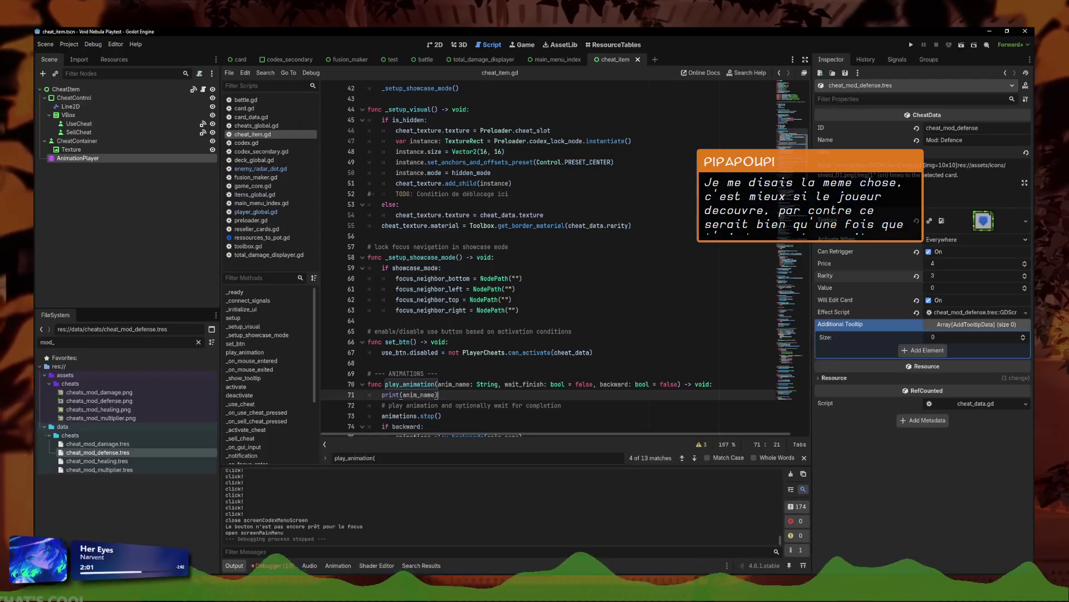
{"action": "left_click", "coordinate": [910, 45]}
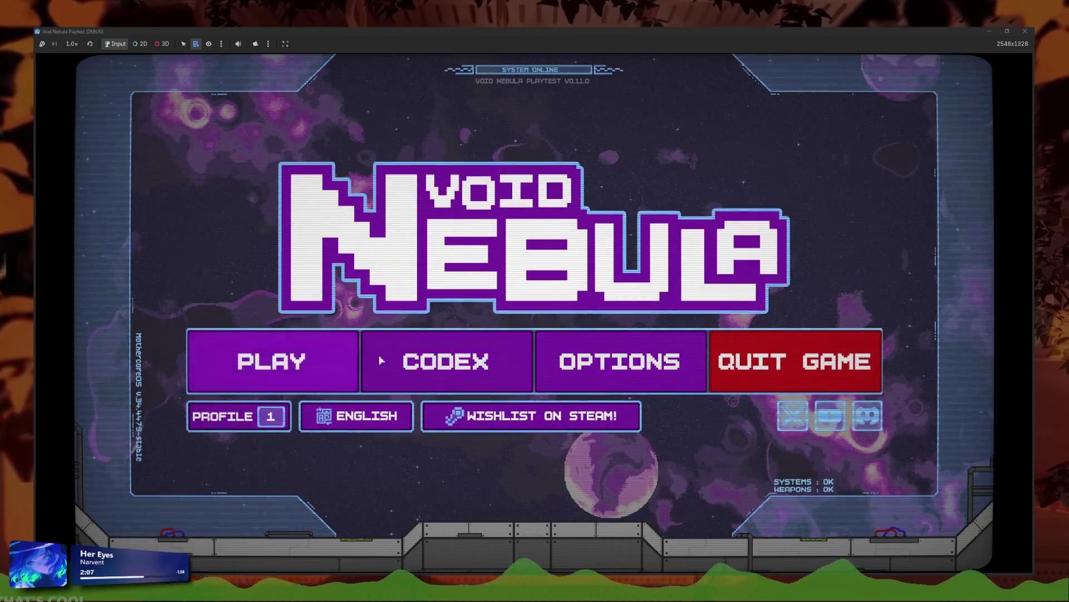
- Open the codex and view the Card Materials and Enemies pages
{"action": "left_click", "coordinate": [457, 357]}
{"action": "left_click", "coordinate": [713, 293]}
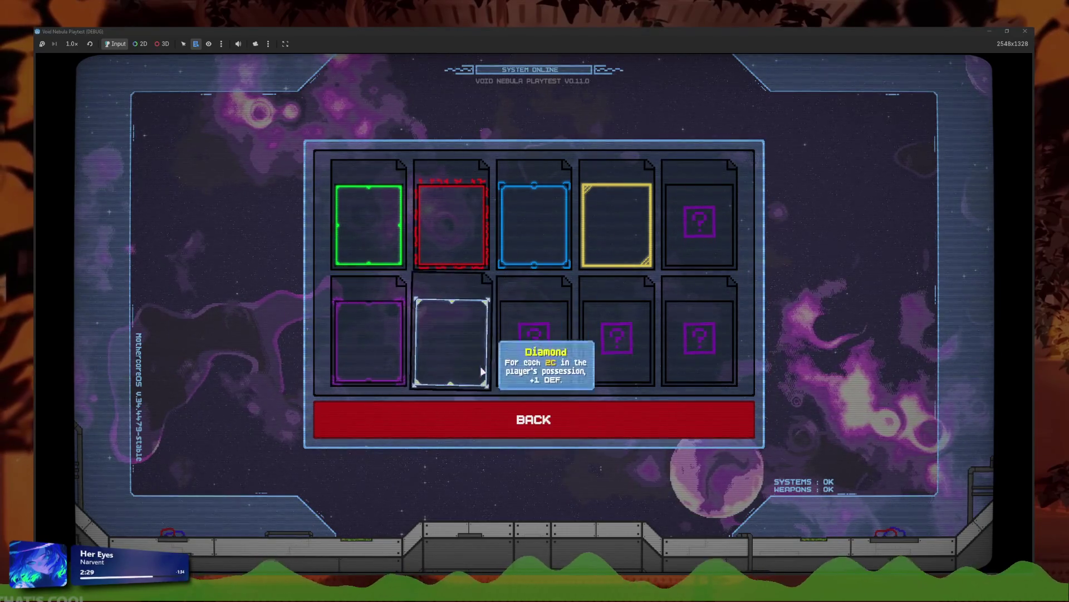
{"action": "left_click", "coordinate": [585, 418]}
{"action": "left_click", "coordinate": [624, 256]}
{"action": "left_click", "coordinate": [604, 368]}
- Hover three Card Badges entries, replay the Card Materials entry animation twice, and stop the playtest
{"action": "left_click", "coordinate": [607, 325]}
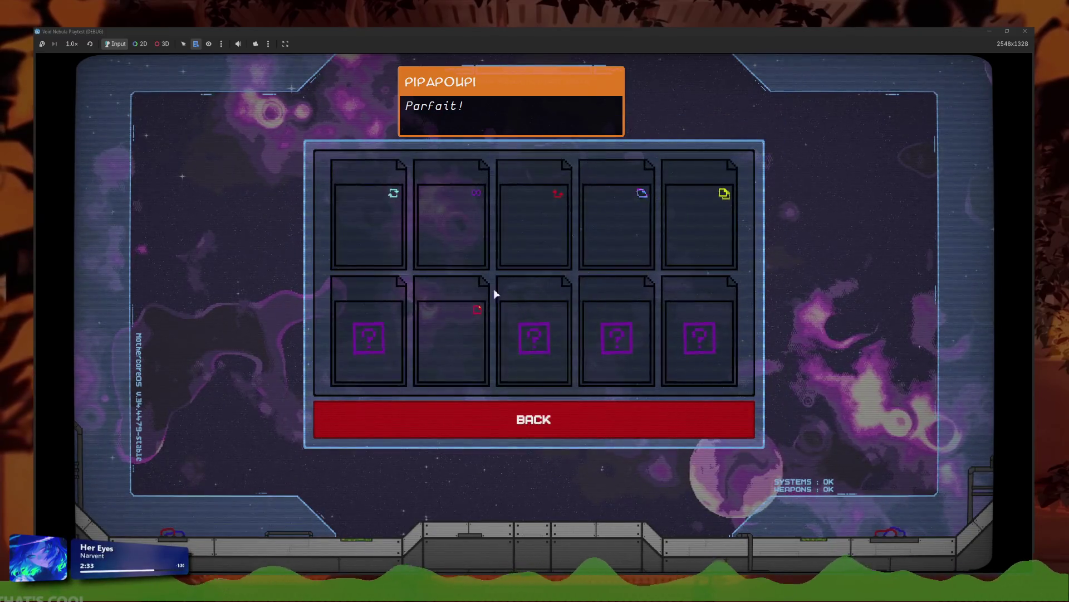
{"action": "mouse_move", "coordinate": [518, 241]}
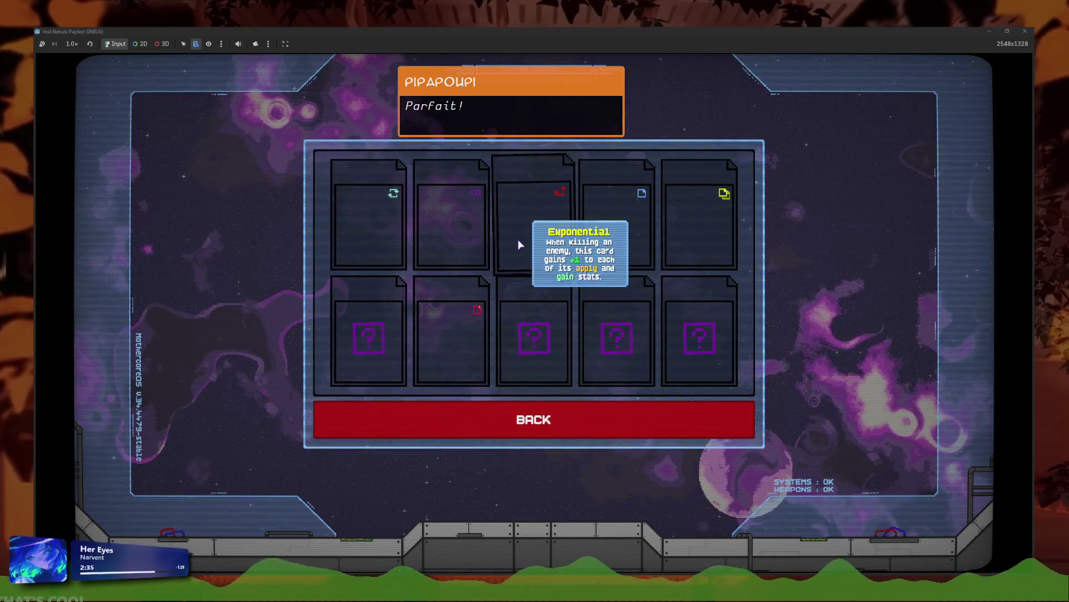
{"action": "mouse_move", "coordinate": [609, 244]}
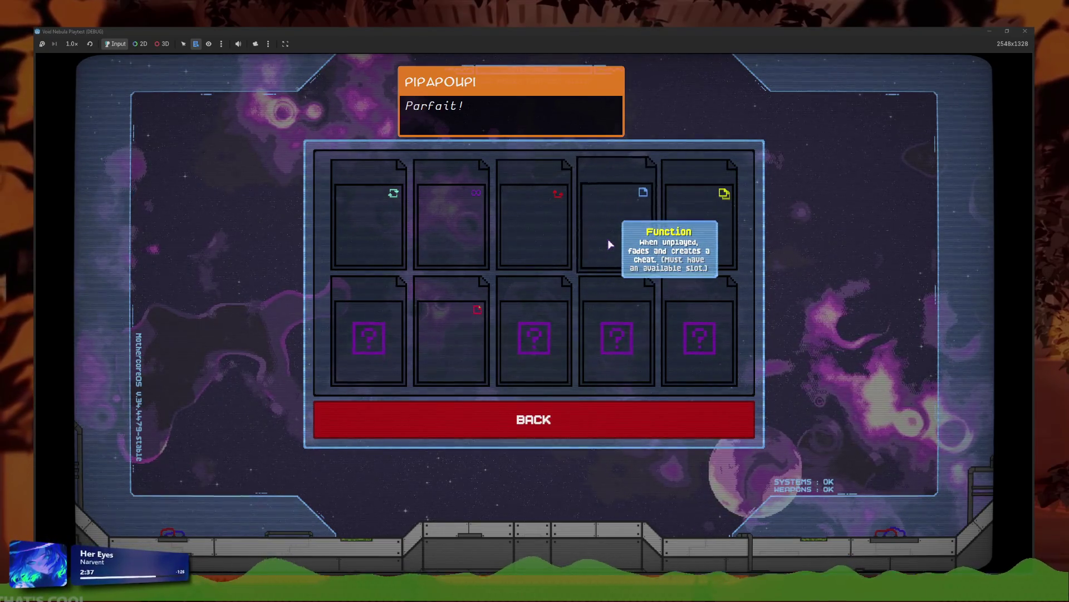
{"action": "mouse_move", "coordinate": [677, 242]}
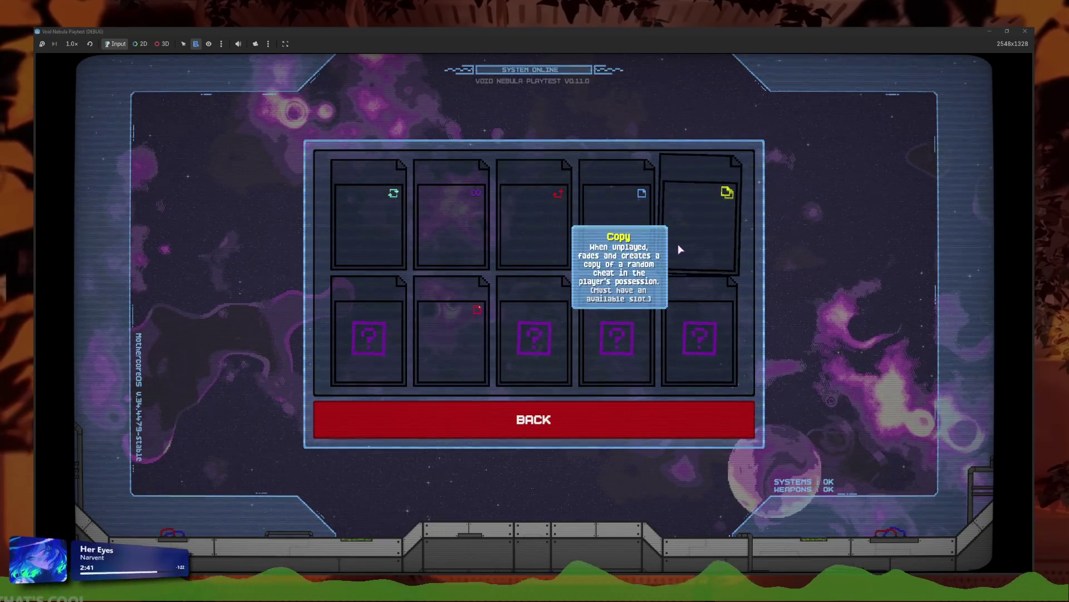
{"action": "left_click", "coordinate": [569, 423]}
{"action": "left_click", "coordinate": [636, 302]}
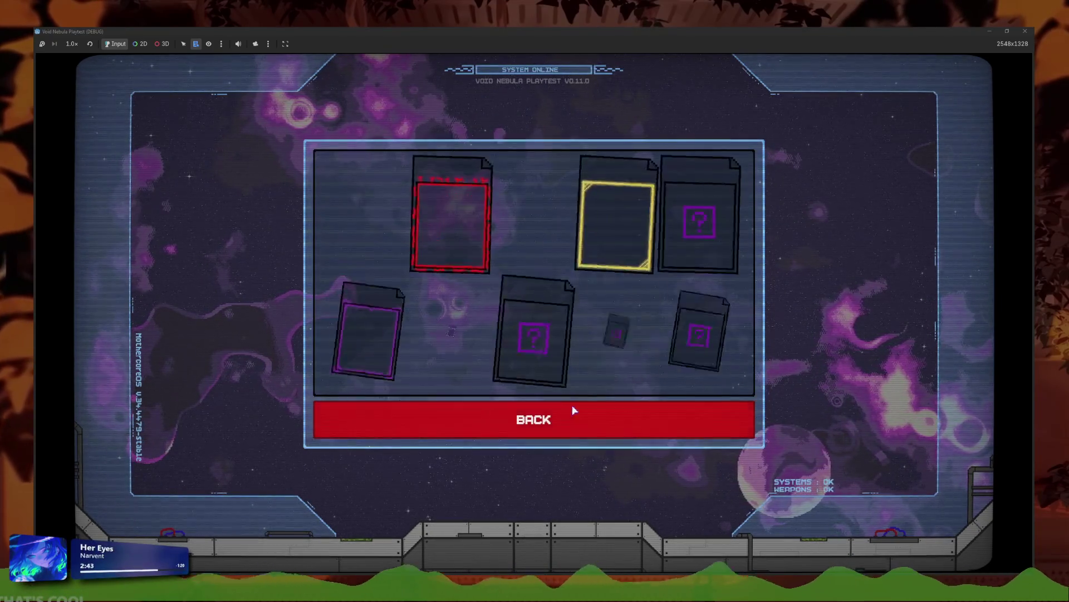
{"action": "left_click", "coordinate": [569, 425]}
{"action": "left_click", "coordinate": [637, 308]}
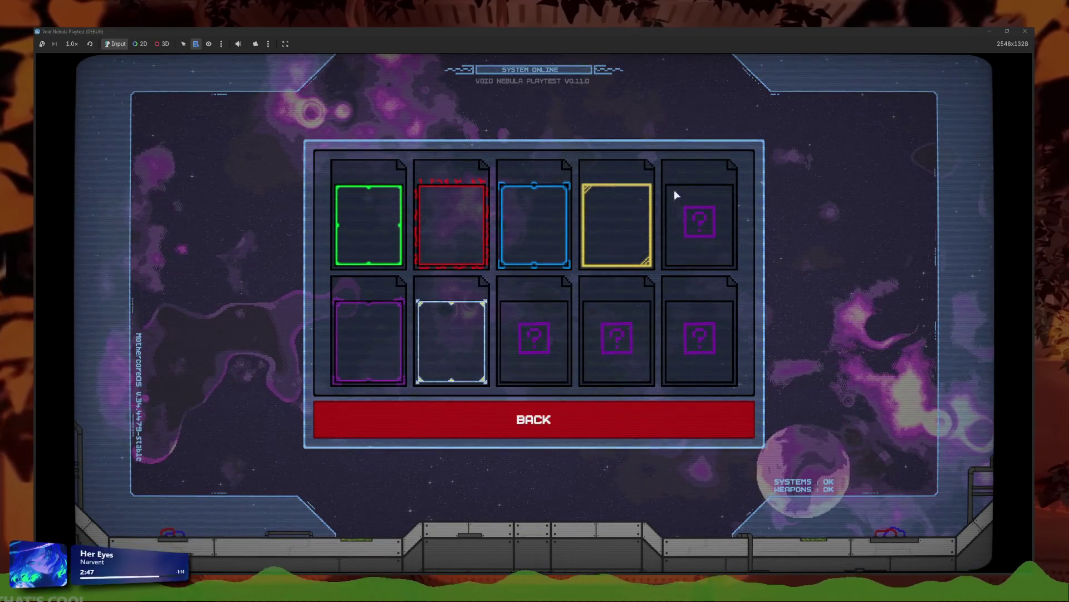
{"action": "key", "text": "F8"}
- Filter the FileSystem for 'diamo' and open diamond_foil.tres in the Inspector
{"action": "type", "text": "diamond_"}
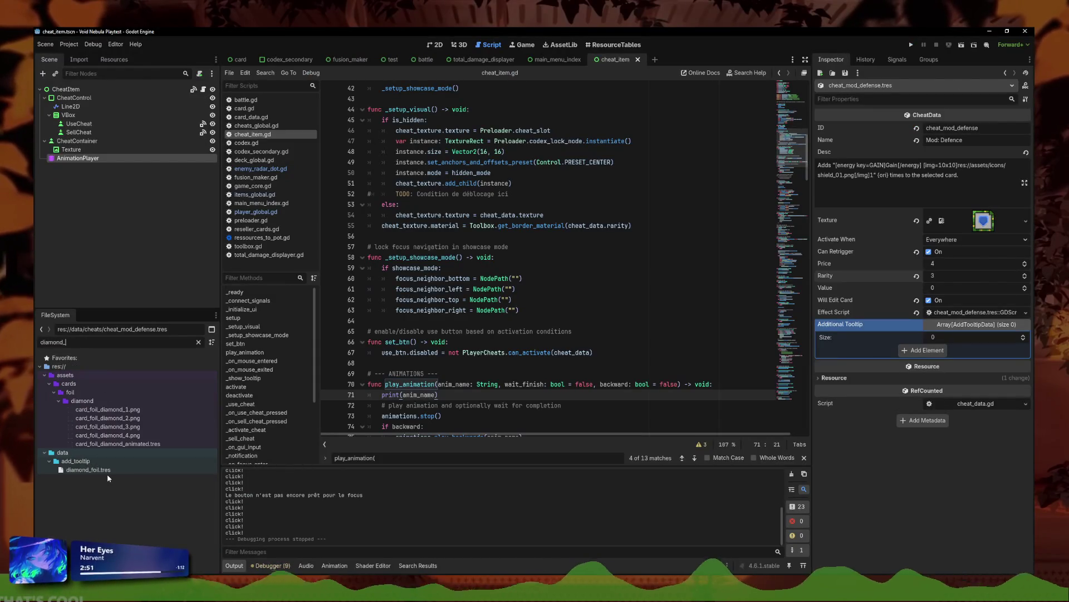
{"action": "left_click", "coordinate": [95, 470]}
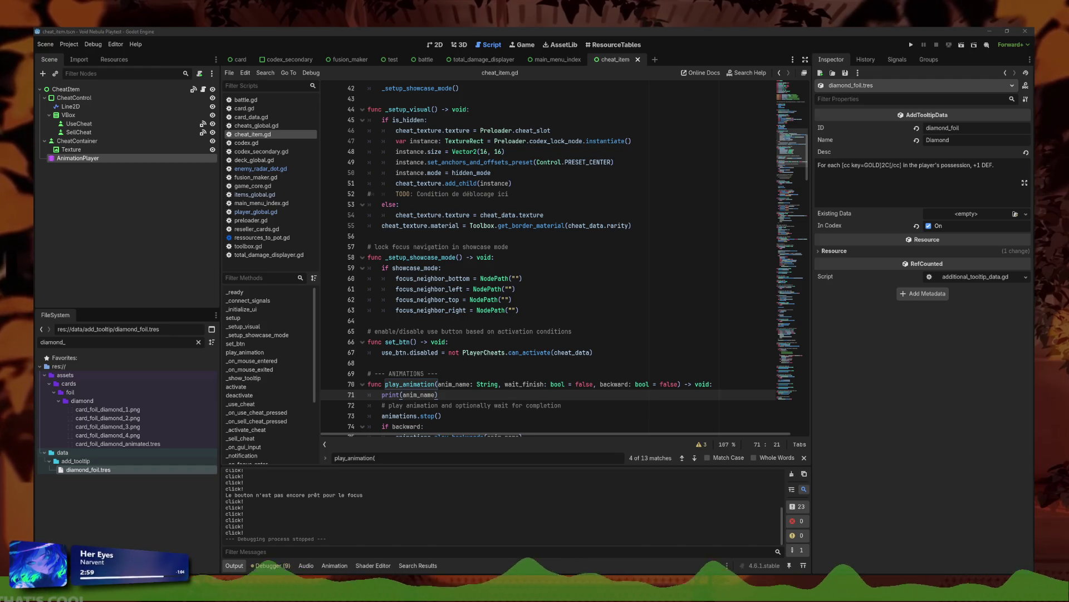
- Append a grey [cc key=GREY] parenthetical with an empty inner [cc key=] tag to the Diamond description
{"action": "left_click", "coordinate": [980, 168]}
{"action": "type", "text": "For each [cc key=GOLD]2C[/cc] in the player's possession, +1 DEF."}
{"action": "key", "text": "ctrl+z"}
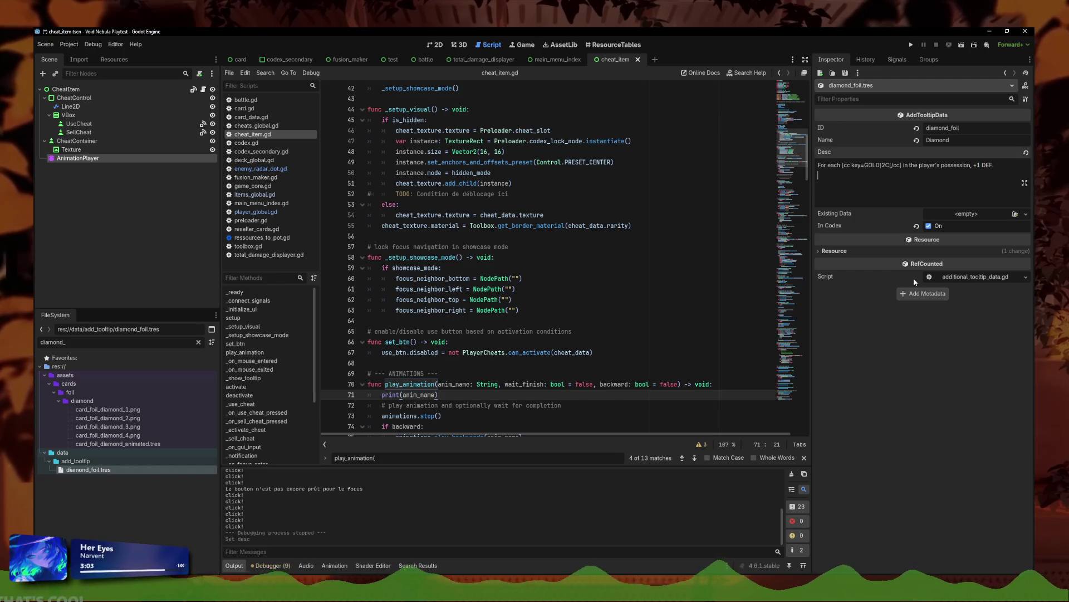
{"action": "key", "text": "BackSpace"}
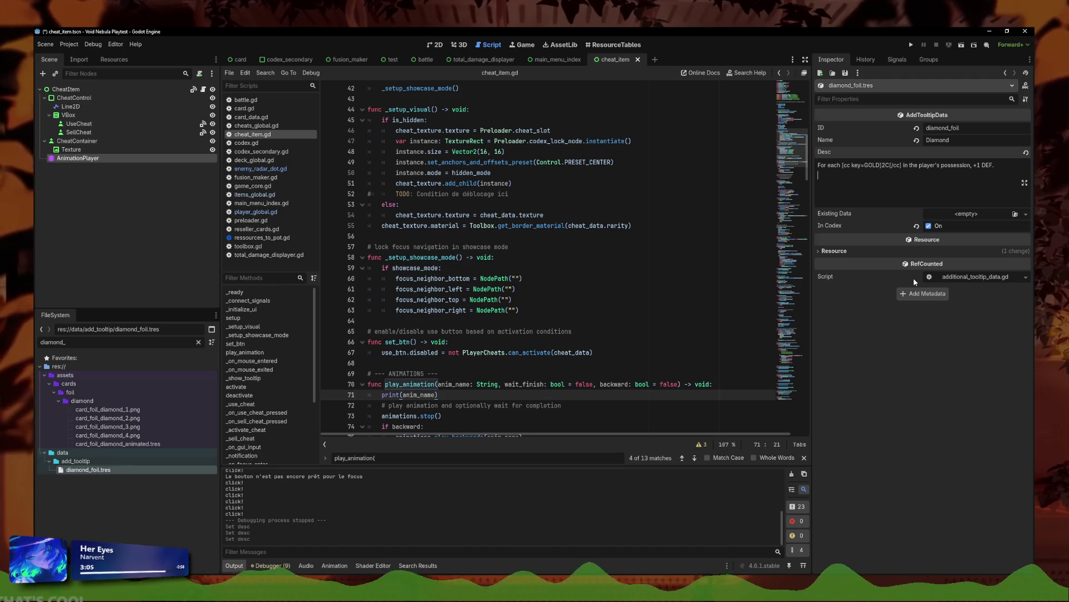
{"action": "type", "text": "("}
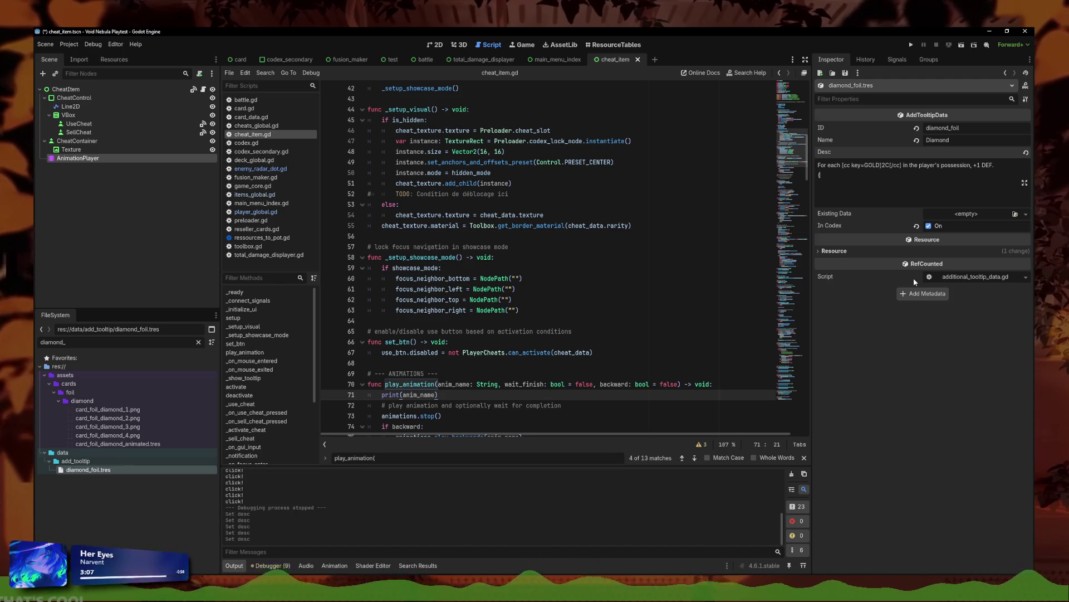
{"action": "type", "text": "cc k"}
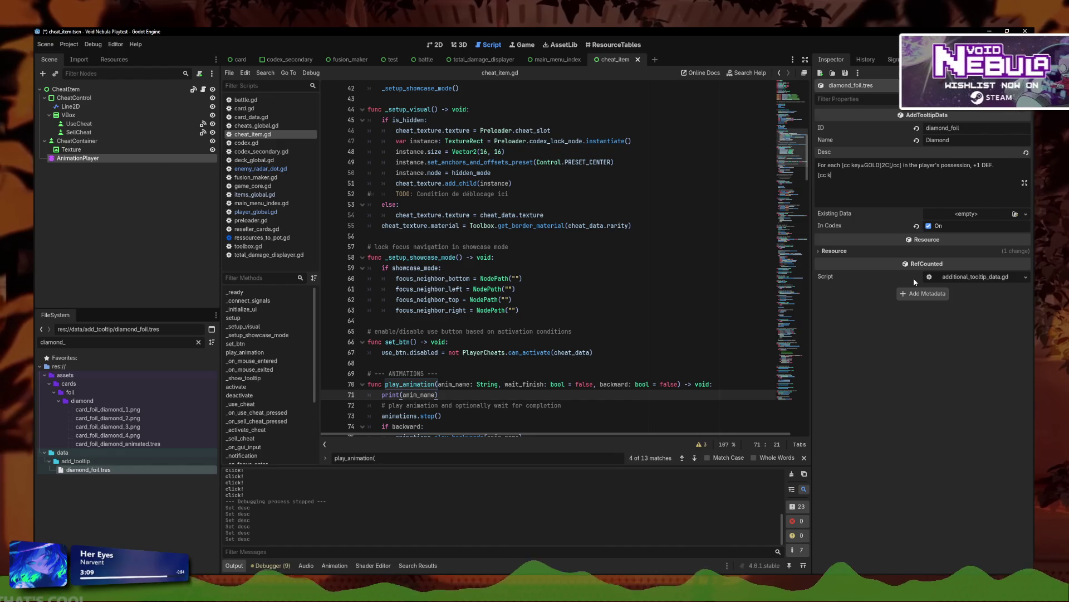
{"action": "type", "text": "ey=GREY]"}
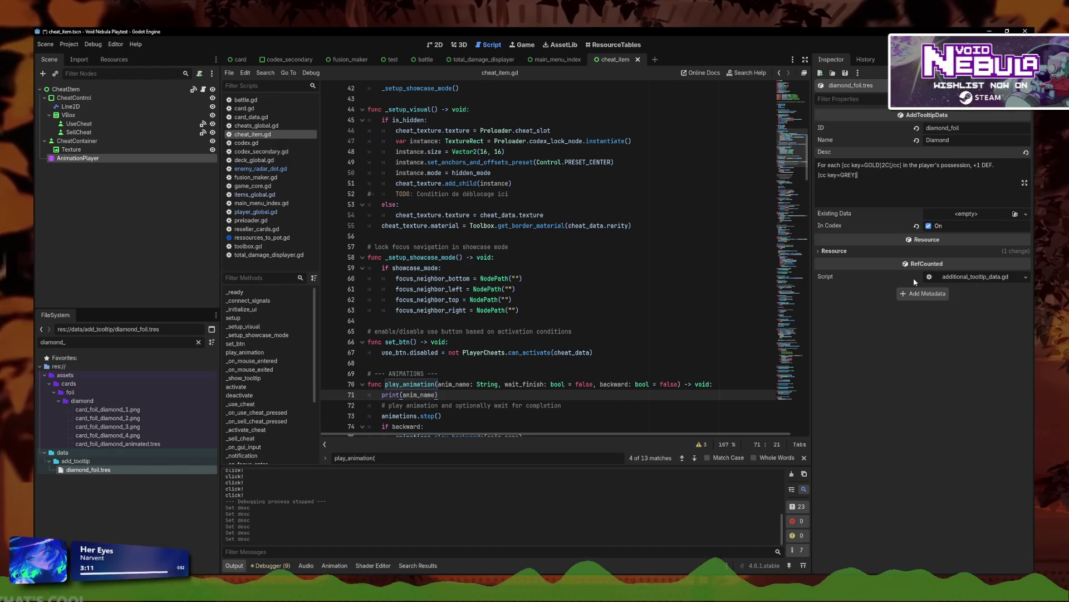
{"action": "type", "text": "[/c"}
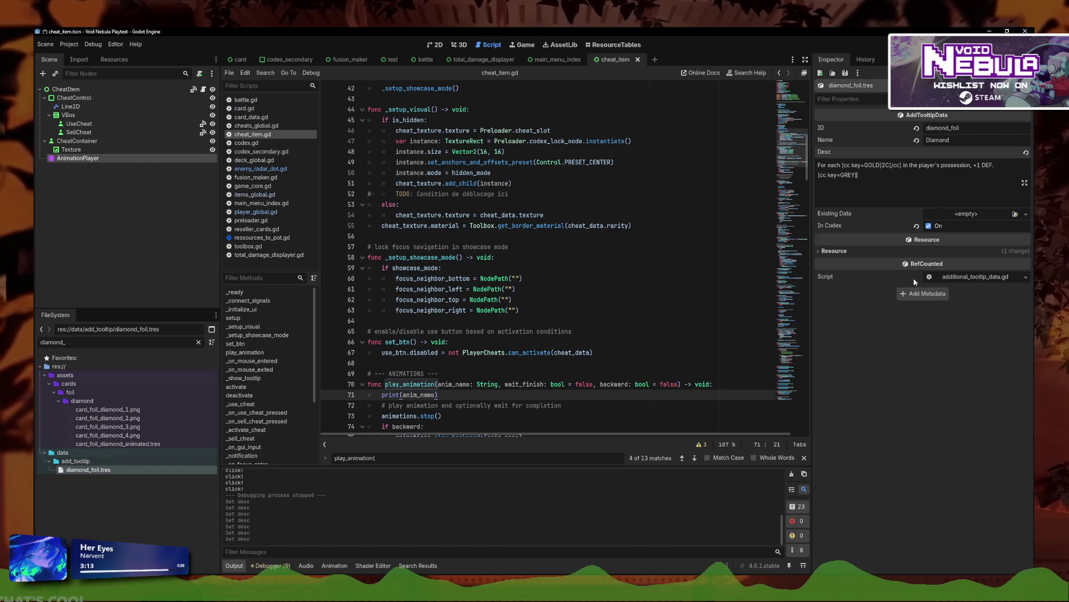
{"action": "type", "text": "c]"}
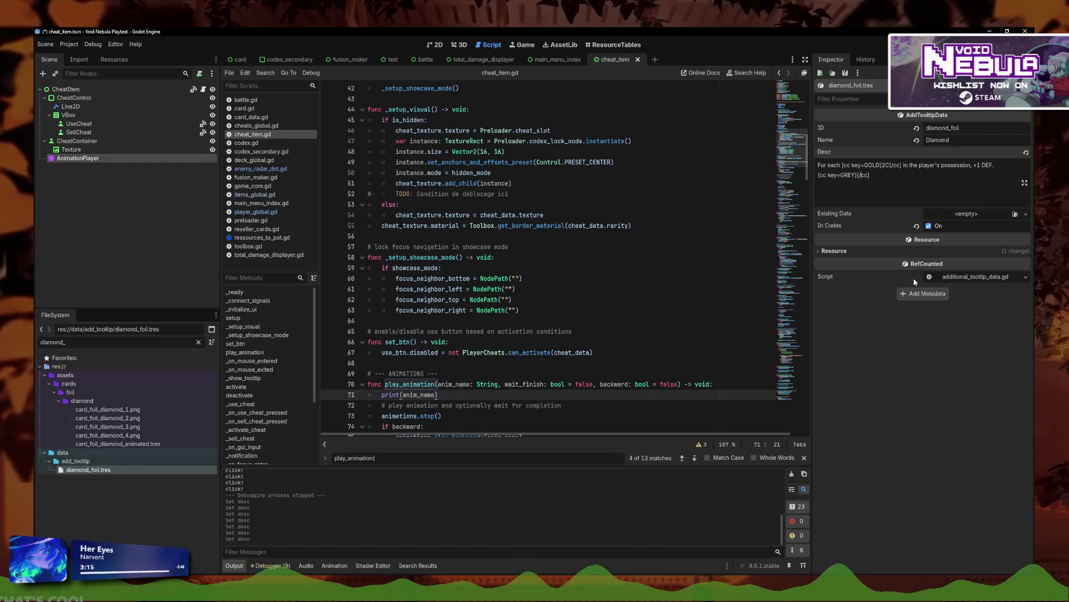
{"action": "type", "text": "()"}
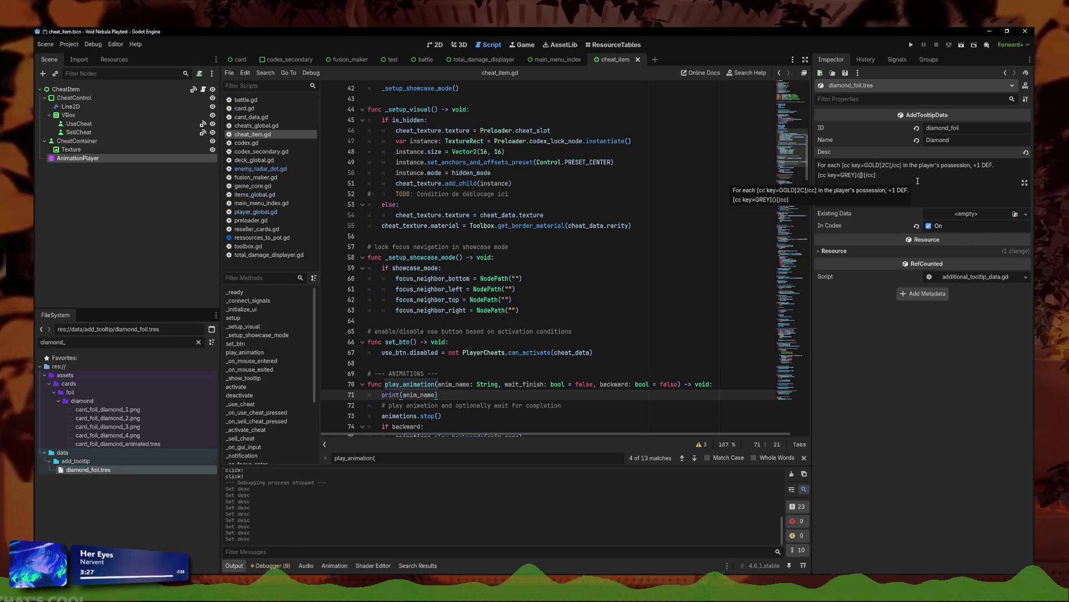
{"action": "type", "text": "???"}
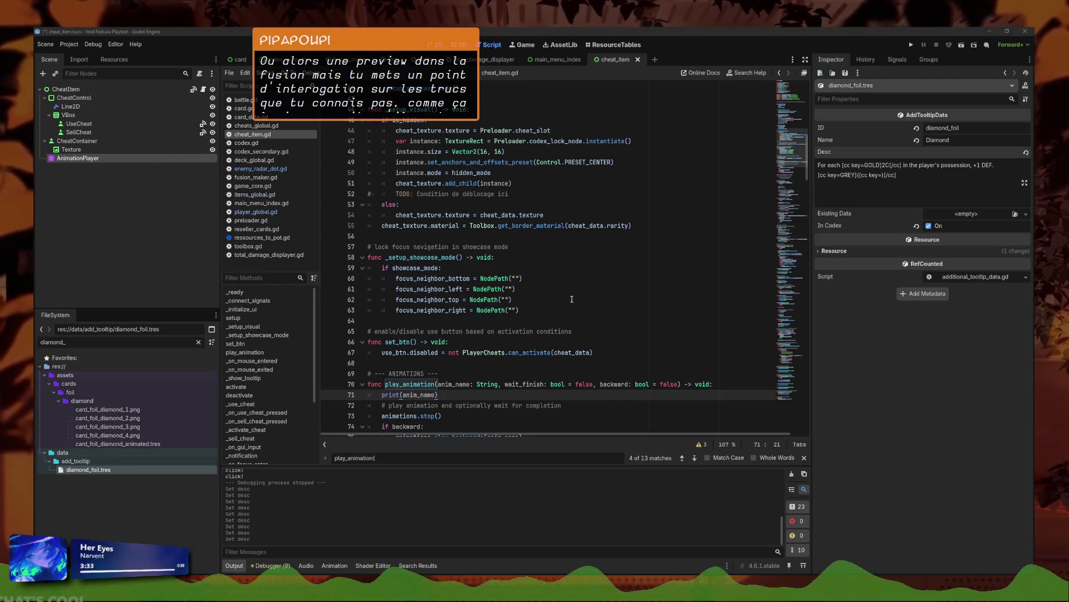
{"action": "left_click", "coordinate": [883, 175]}
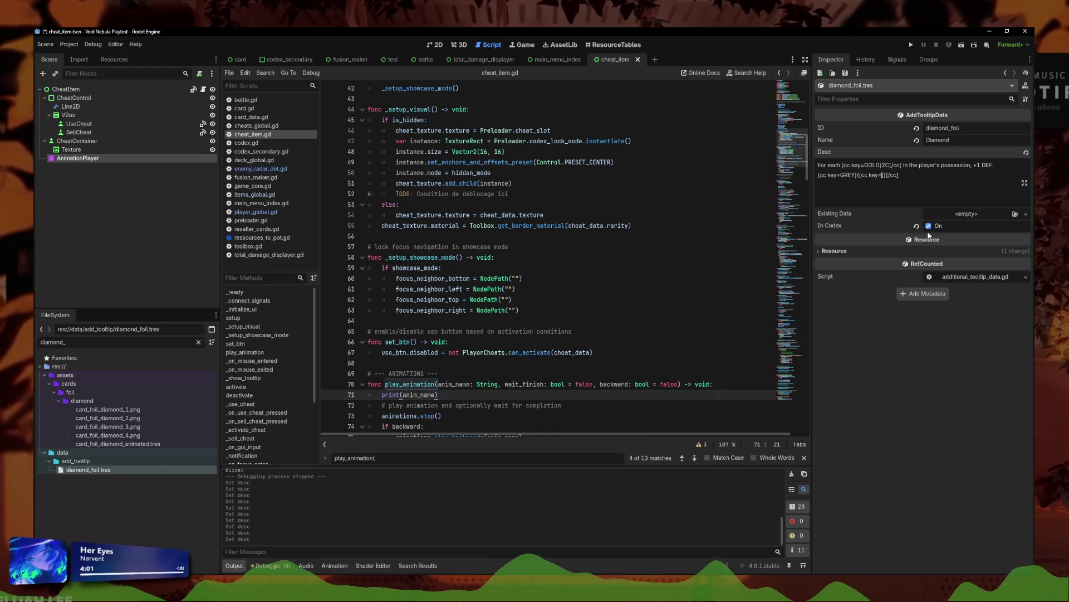
- Complete the note as ([cc key=SAPHIR]SAPHIRE[/cc]) and filter the FileSystem for 'saphi'
{"action": "type", "text": "SAPHIRE"}
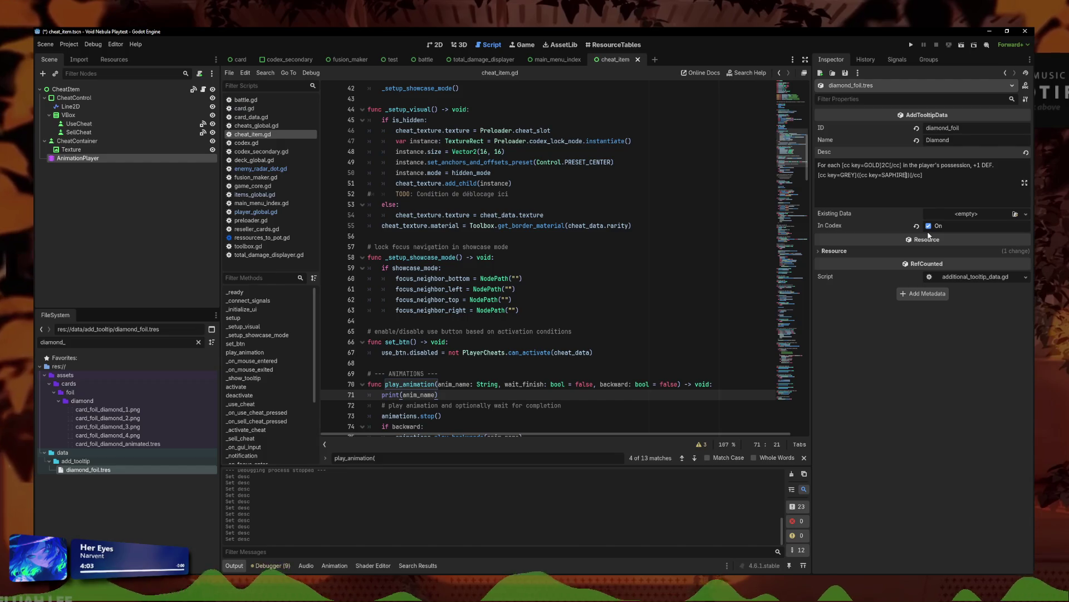
{"action": "key", "text": "BackSpace"}
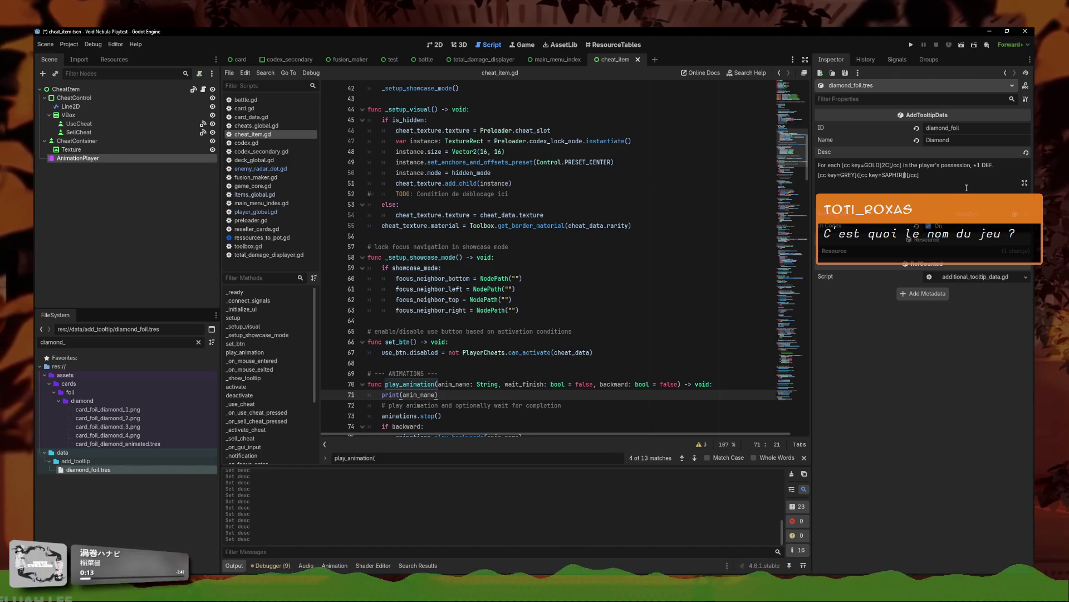
{"action": "type", "text": ")[/cc"}
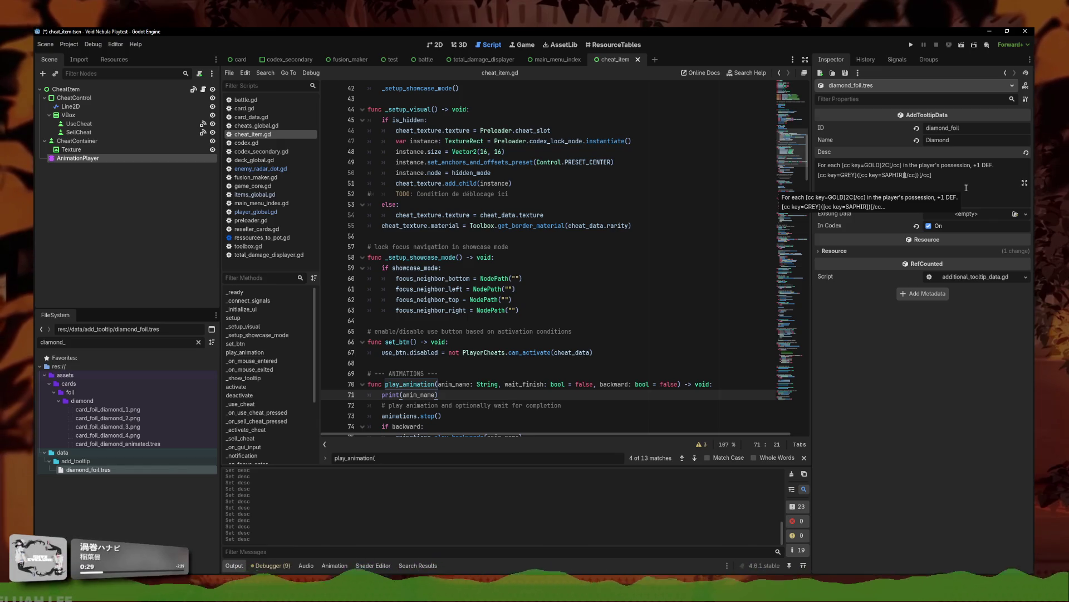
{"action": "type", "text": "SAPHIRRE"}
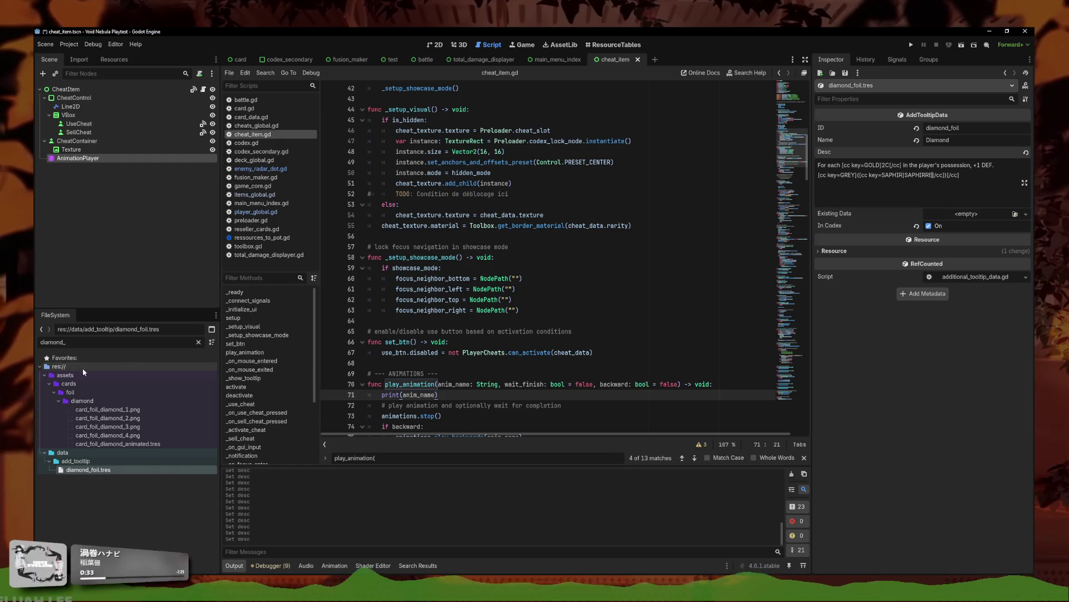
{"action": "double_click", "coordinate": [77, 342]}
{"action": "type", "text": "saphi"}
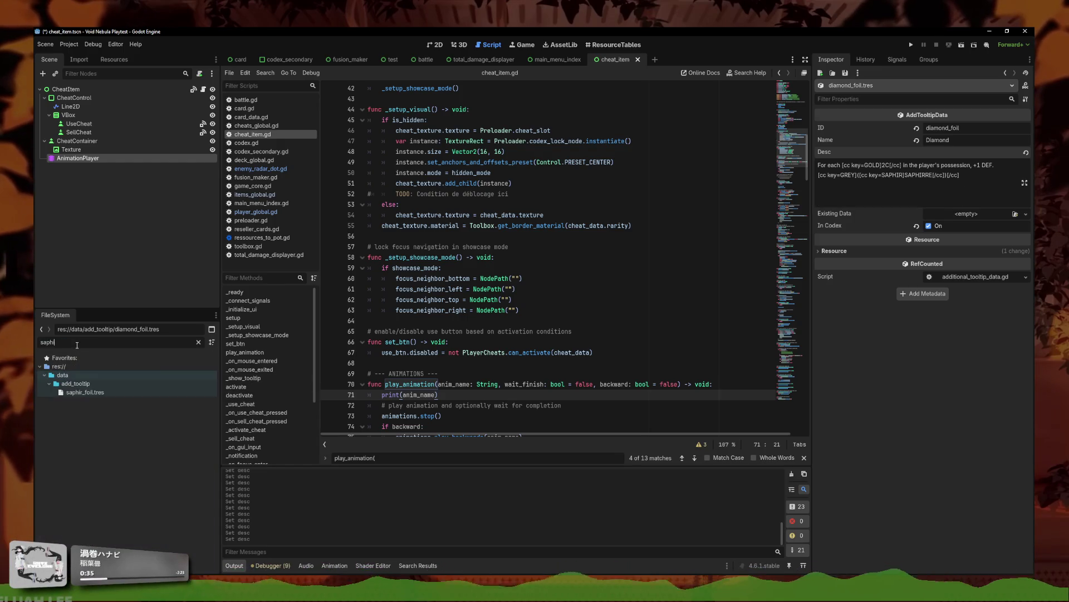
- Check the saphir_foil name, then correct the word in diamond_foil.tres's description to 'Sapphire'
{"action": "left_click", "coordinate": [116, 393]}
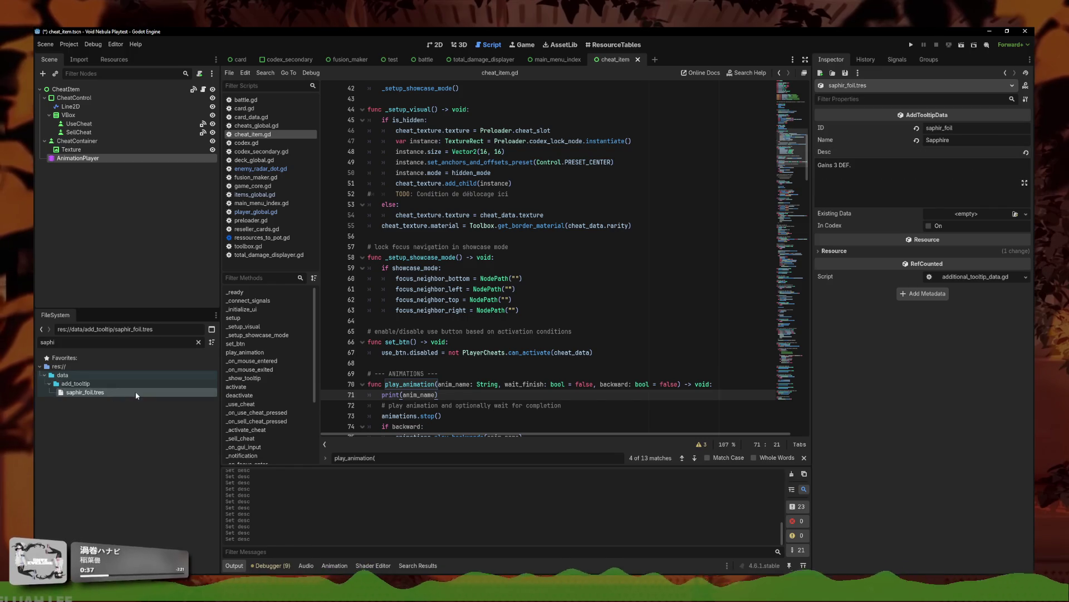
{"action": "left_click", "coordinate": [110, 339]}
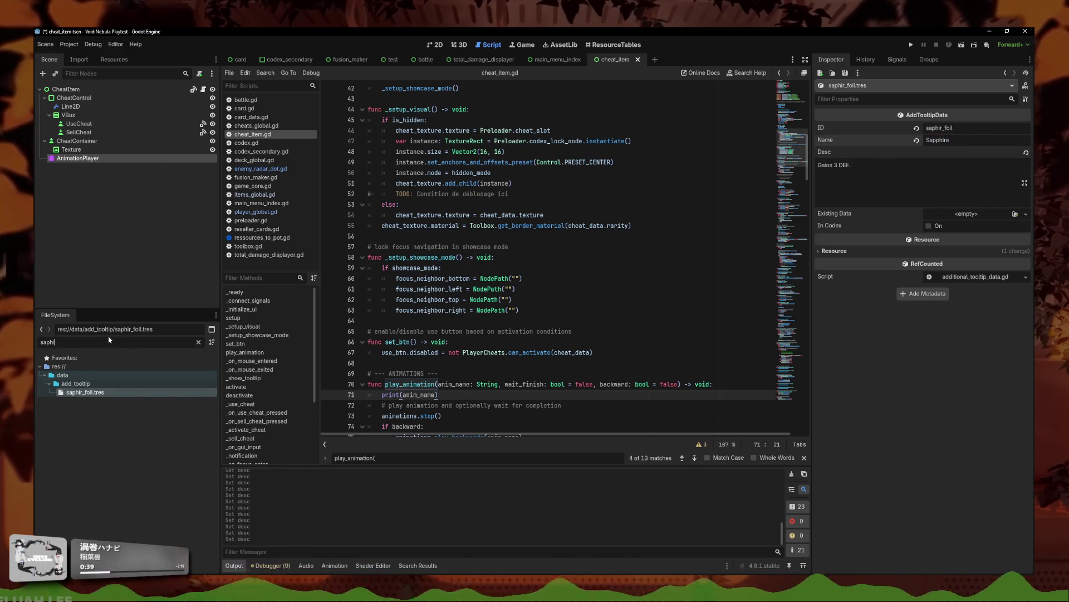
{"action": "type", "text": "diamo"}
{"action": "left_click", "coordinate": [139, 472]}
{"action": "double_click", "coordinate": [932, 174]}
{"action": "type", "text": "Sapphire"}
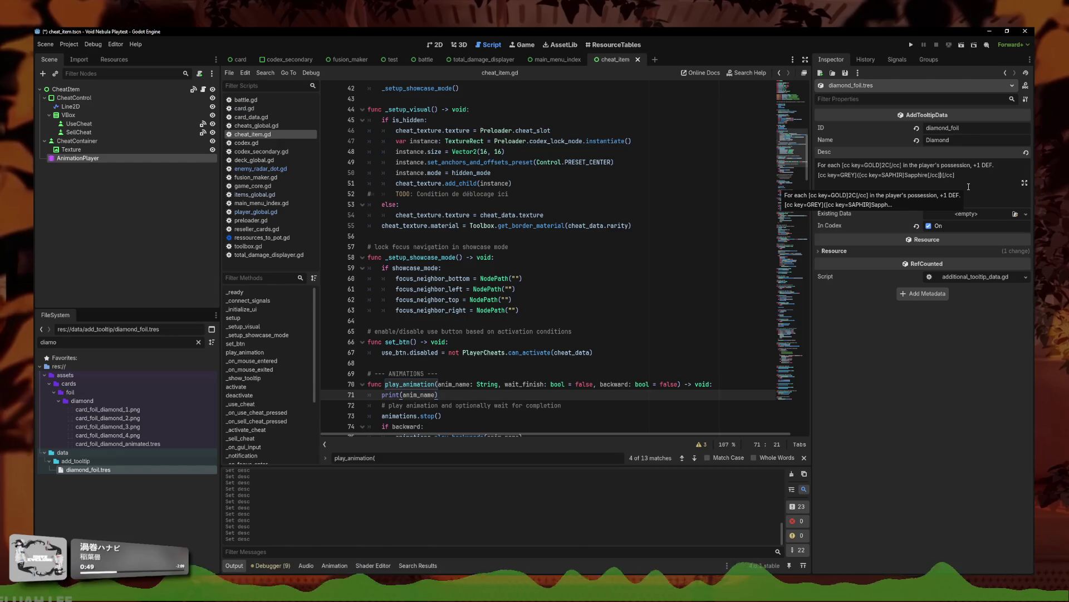
- Append a GOLD-keyed TOPAZ to the Diamond description, rekey Sapphire to SHIELD, and save
{"action": "type", "text": "[cc key="}
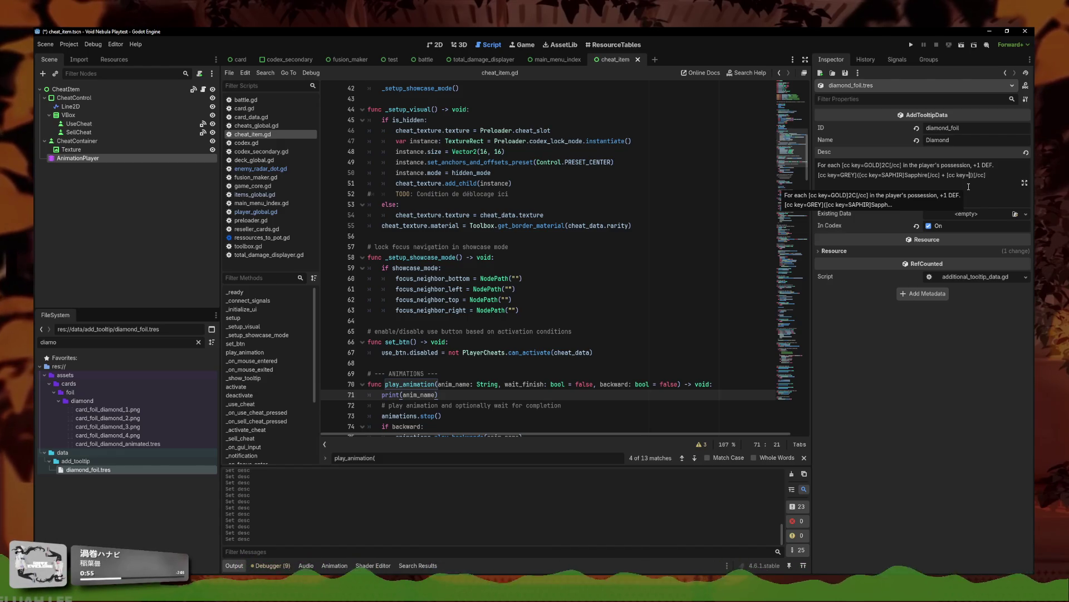
{"action": "type", "text": "TO"}
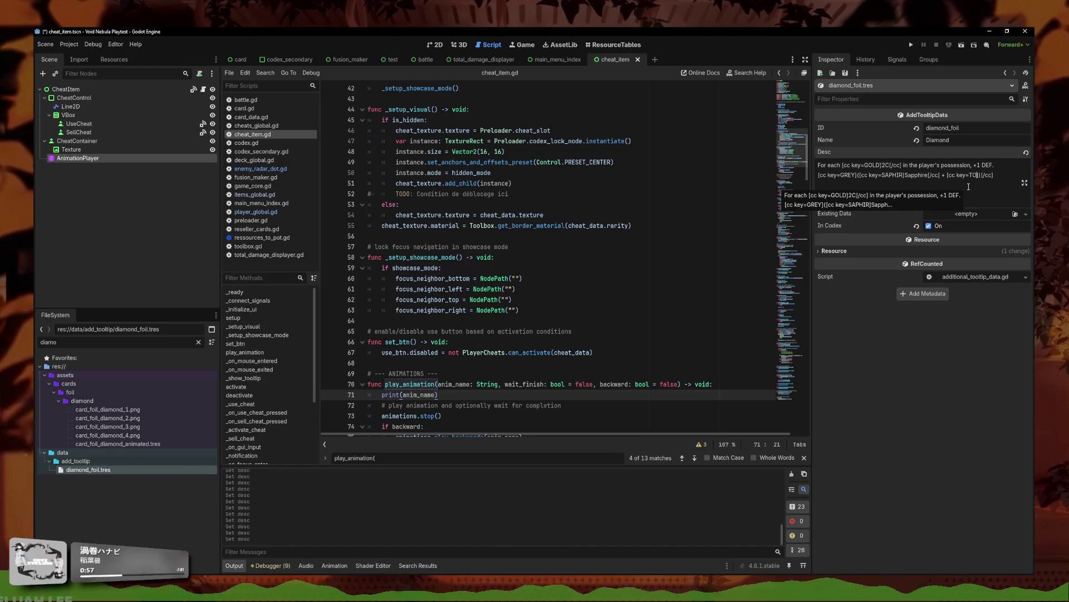
{"action": "type", "text": "D"}
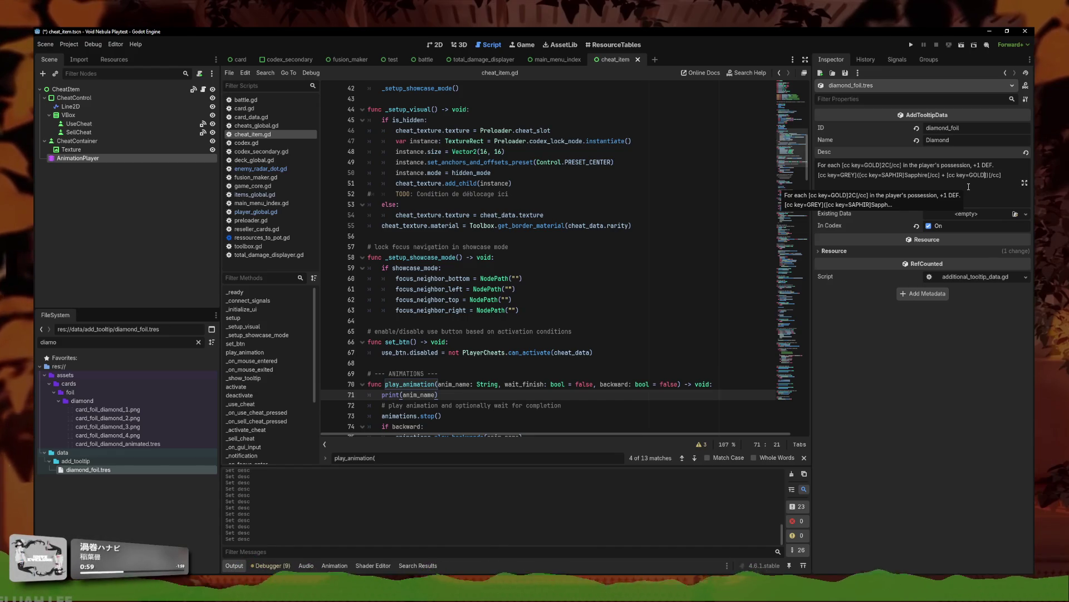
{"action": "type", "text": "[/cc]"}
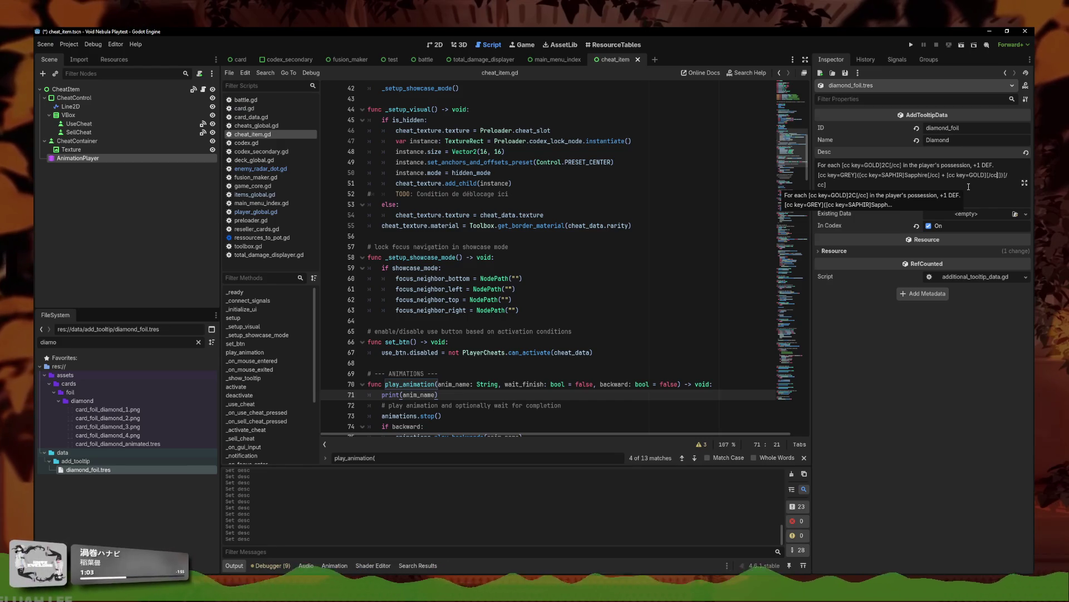
{"action": "type", "text": "TOPAZ"}
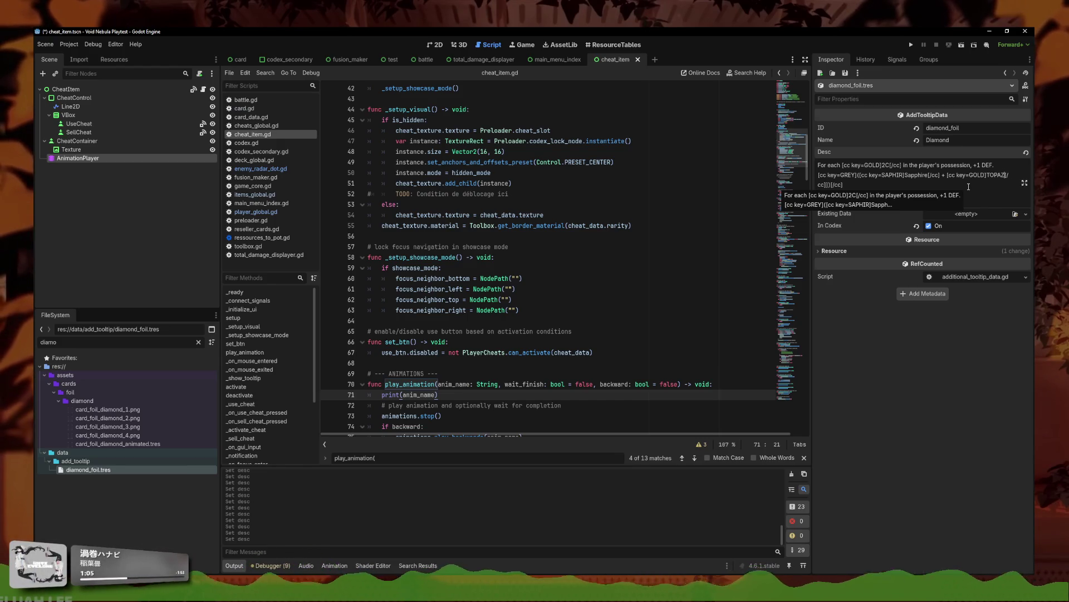
{"action": "left_click_drag", "start_coordinate": [903, 175], "coordinate": [884, 175]}
{"action": "key", "text": "BackSpace"}
{"action": "type", "text": "HIELD"}
{"action": "key", "text": "ctrl+s"}
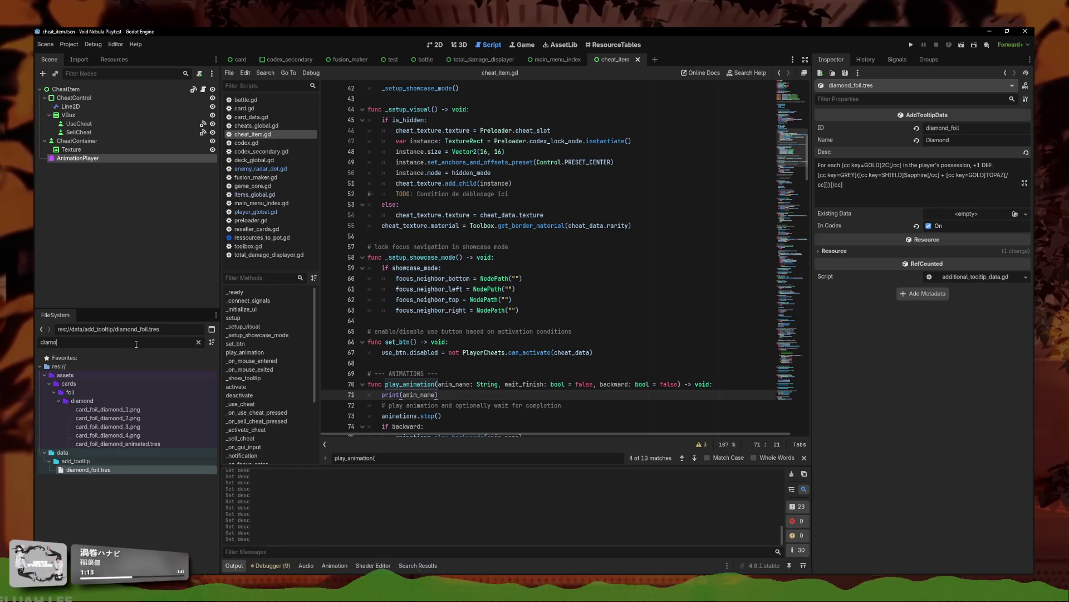
- In colors.gd's keycode_to_color, add "SHIELD": return shield after the GOLD case
{"action": "type", "text": "colors"}
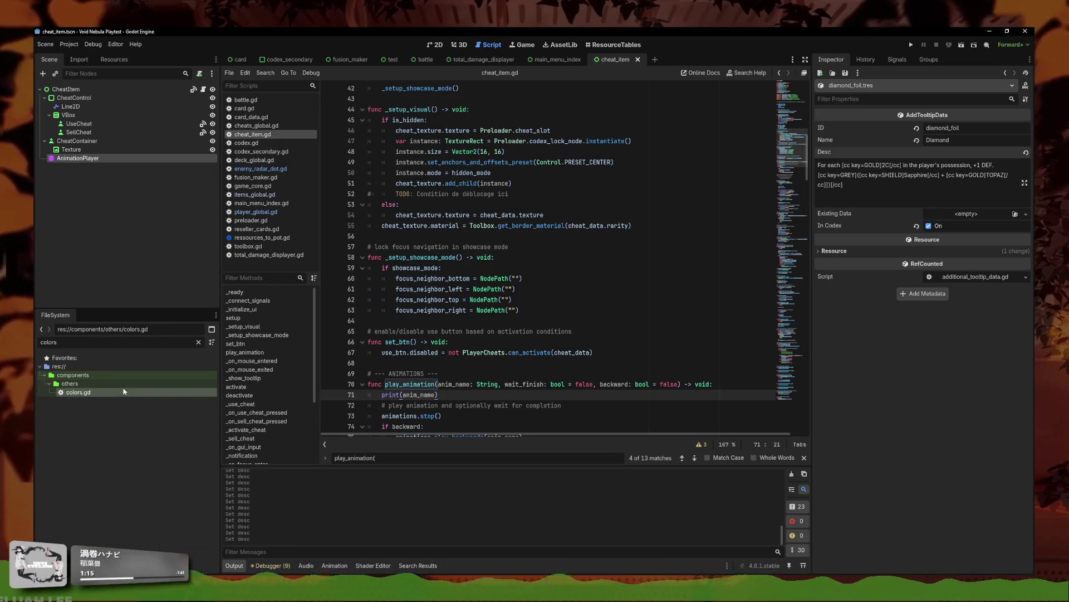
{"action": "double_click", "coordinate": [80, 392]}
{"action": "scroll", "coordinate": [431, 267], "scroll_direction": "down", "scroll_amount": 10}
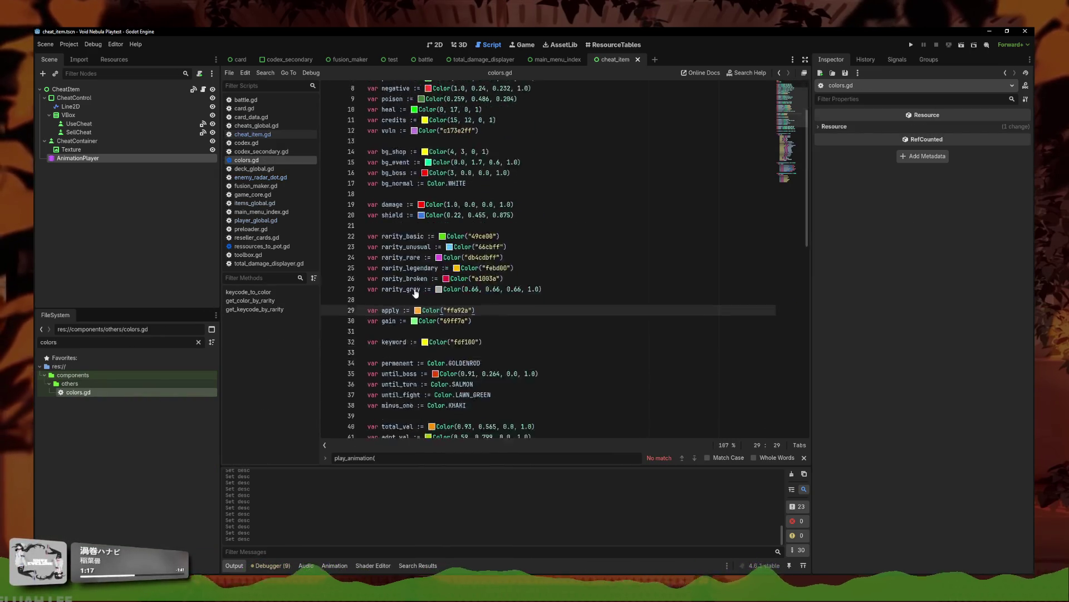
{"action": "scroll", "coordinate": [431, 267], "scroll_direction": "down", "scroll_amount": 3}
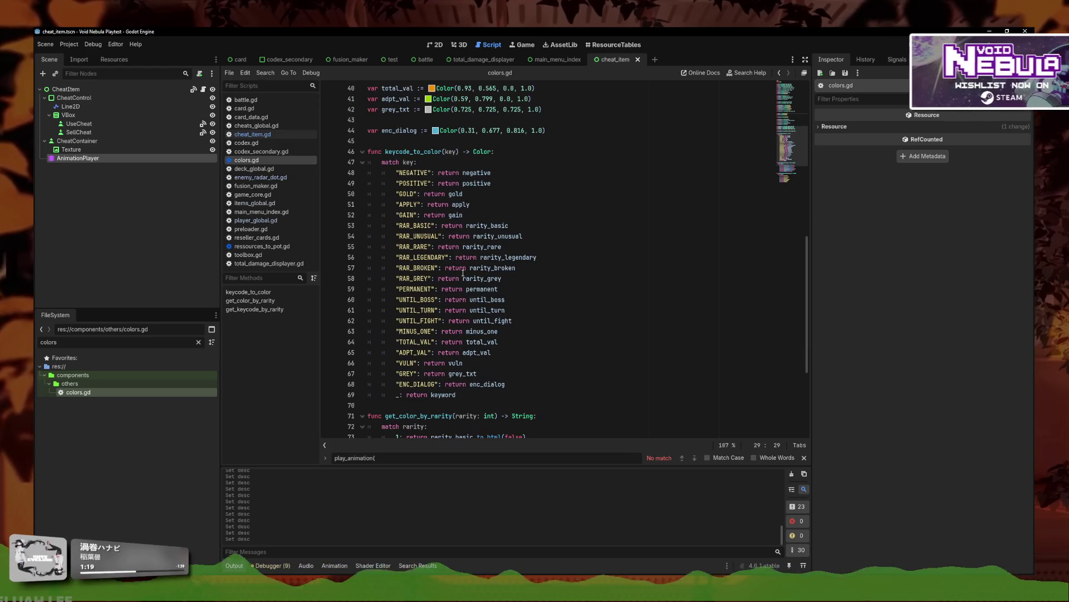
{"action": "left_click", "coordinate": [490, 205]}
{"action": "left_click", "coordinate": [513, 187]}
{"action": "left_click", "coordinate": [518, 195]}
{"action": "key", "text": "Return"}
{"action": "type", "text": "\"SHIELD:"}
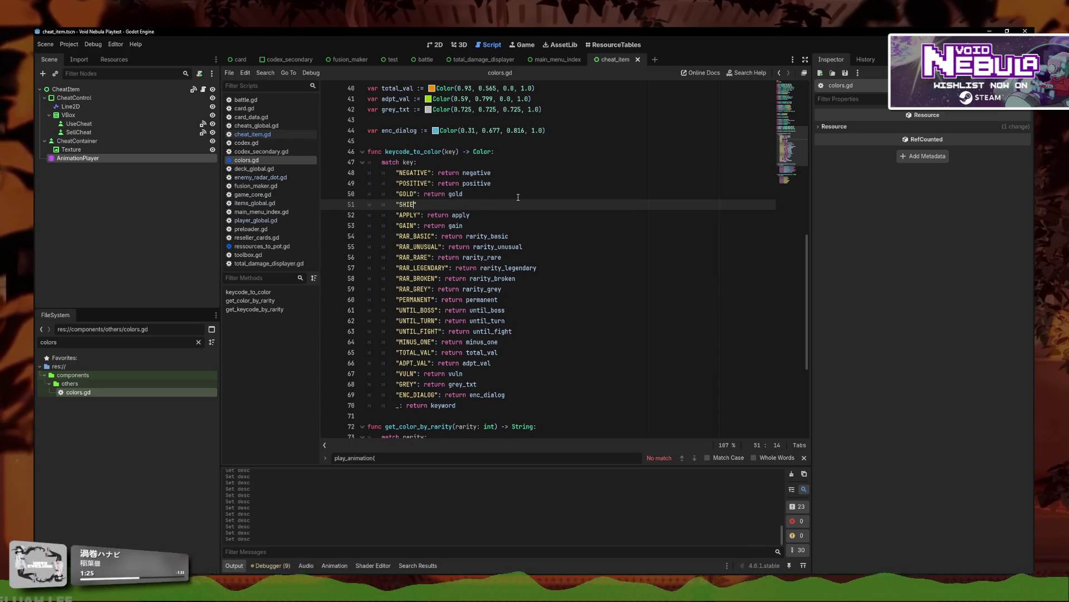
{"action": "key", "text": "BackSpace"}
{"action": "type", "text": "\": return "}
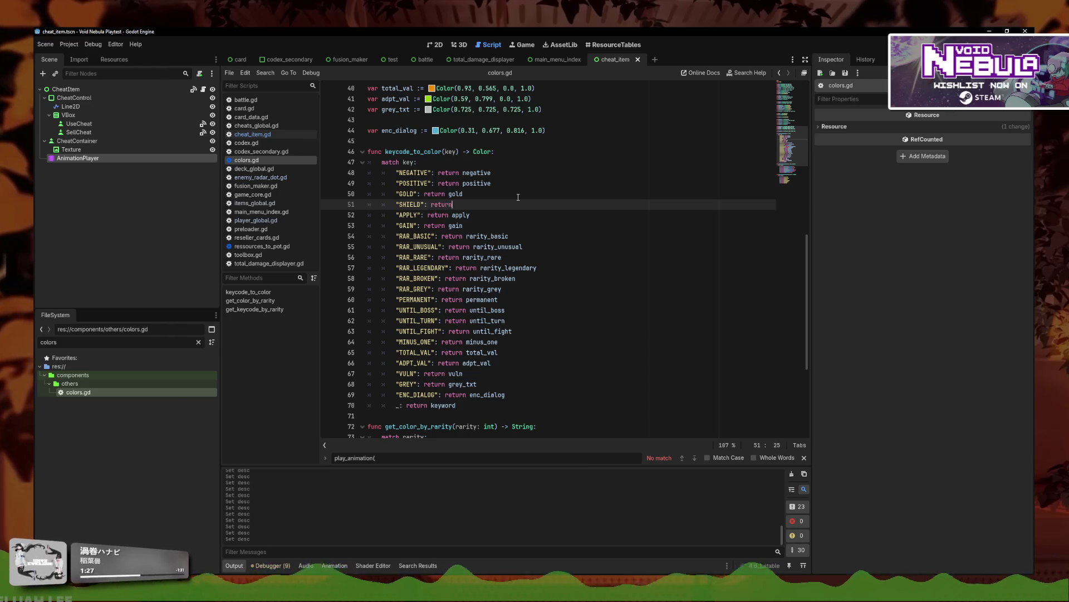
{"action": "type", "text": "shield"}
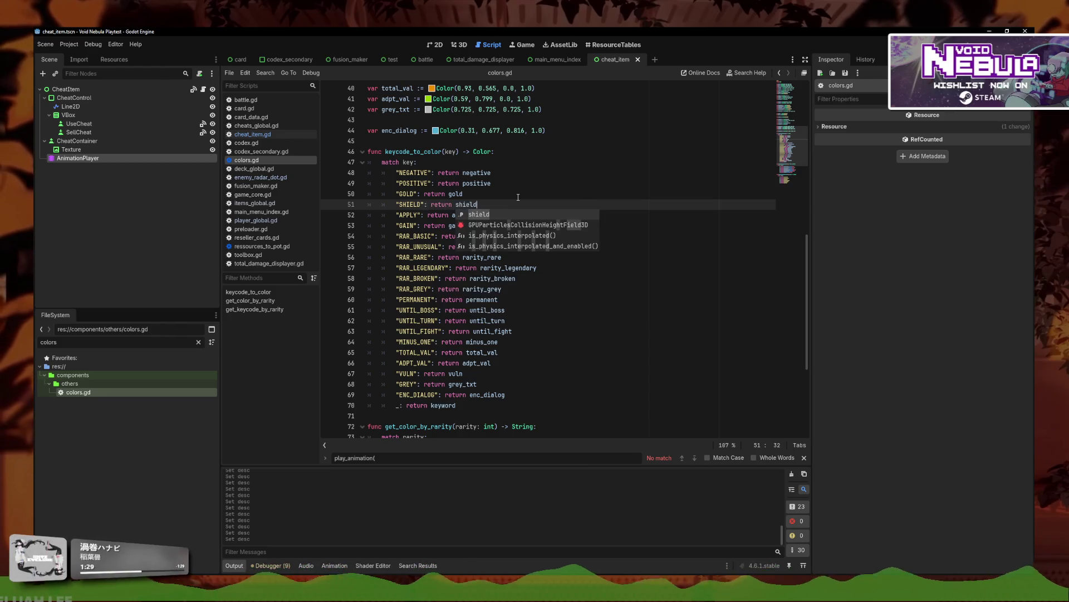
{"action": "left_click", "coordinate": [551, 198]}
{"action": "key", "text": "Down"}
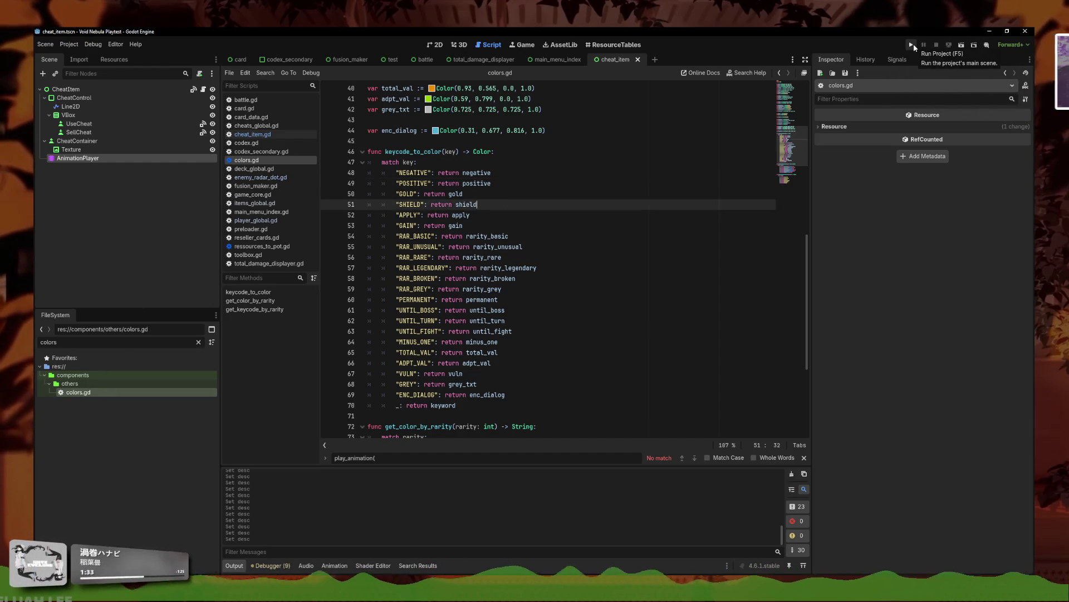
- Filter the FileSystem for diamond and reopen diamond_foil.tres
{"action": "double_click", "coordinate": [59, 342]}
{"action": "type", "text": "diamond"}
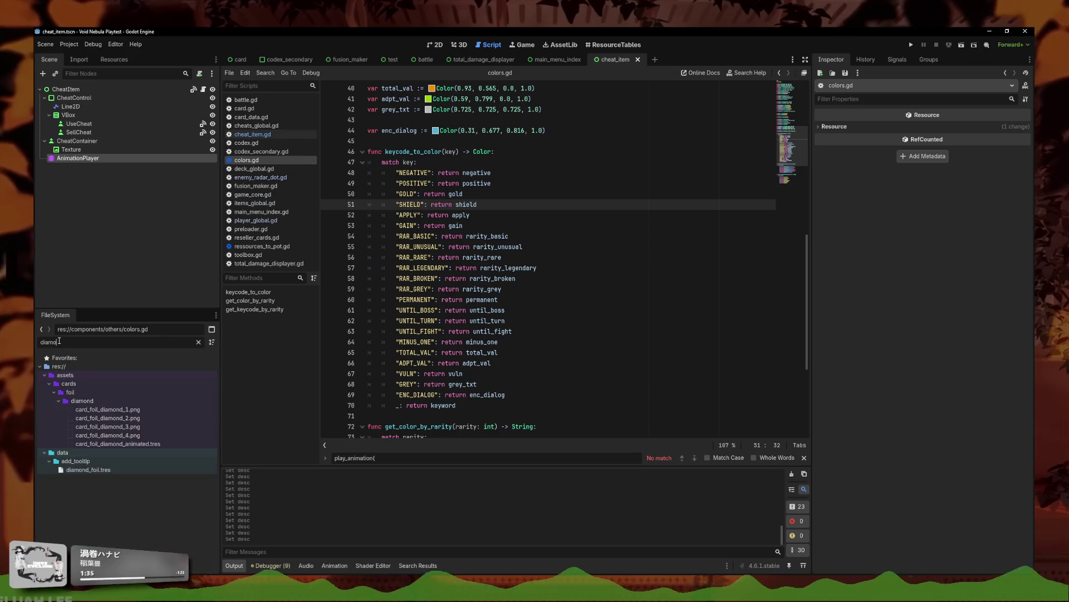
{"action": "left_click", "coordinate": [89, 470]}
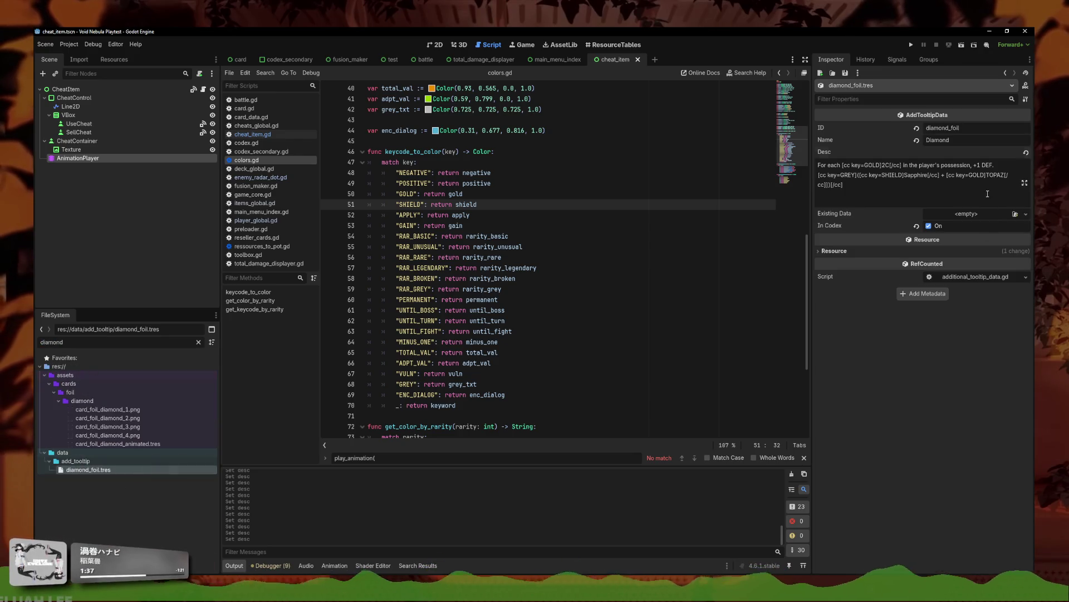
- Run the game, view Codex Card Badges then Card Foils to check the Diamond tooltip, and stop
{"action": "key", "text": "F5"}
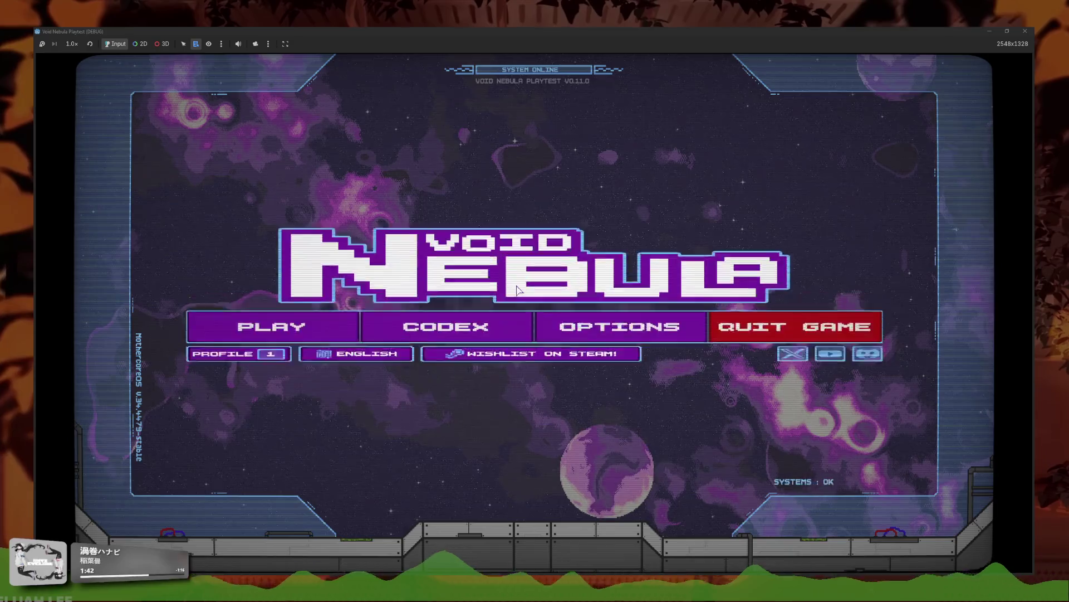
{"action": "left_click", "coordinate": [476, 326]}
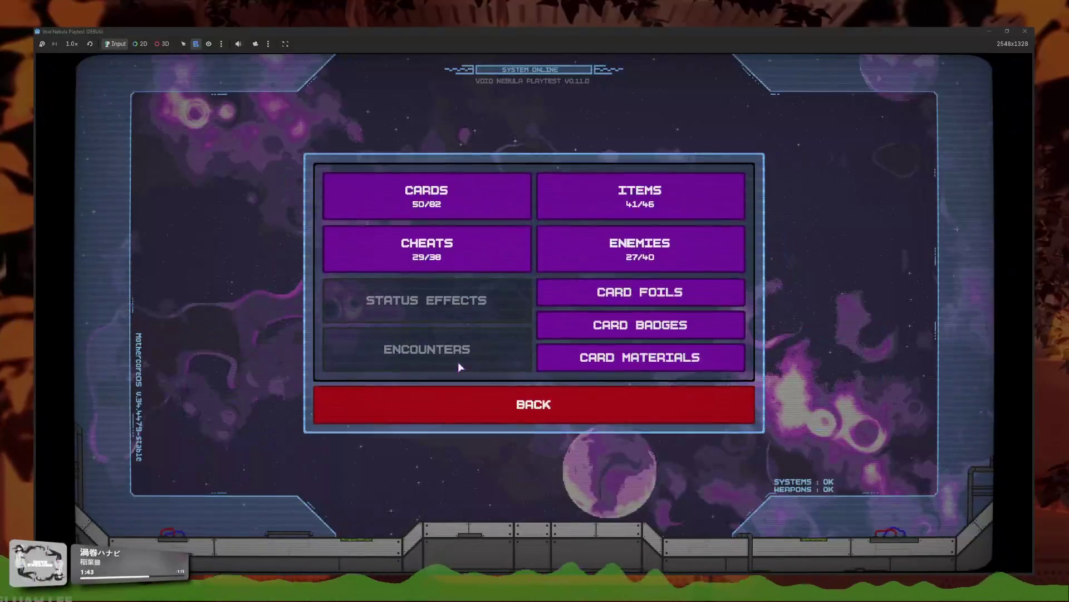
{"action": "left_click", "coordinate": [549, 325]}
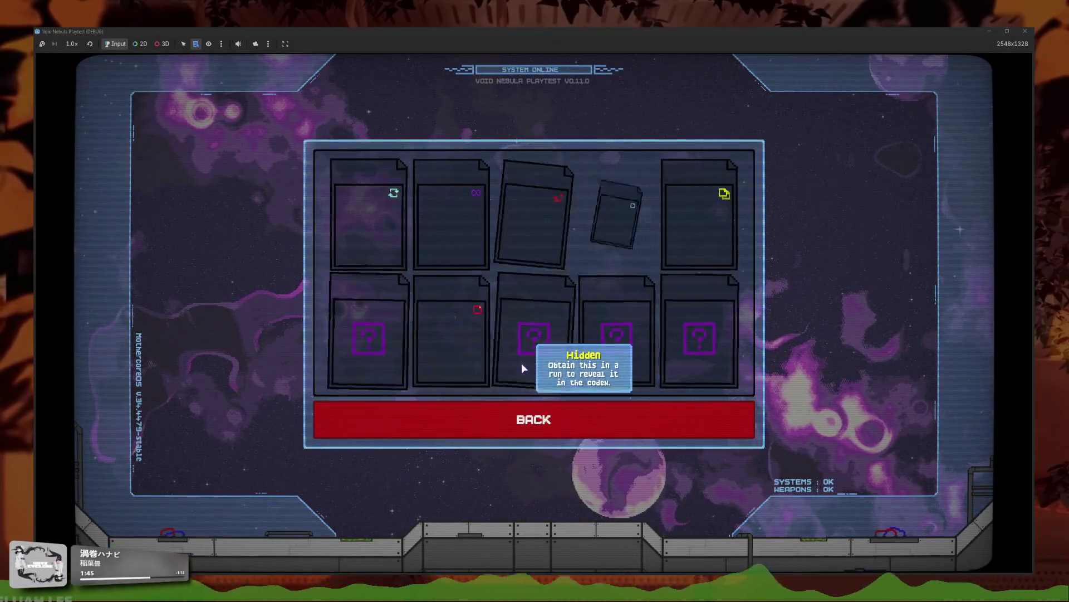
{"action": "left_click", "coordinate": [451, 433]}
{"action": "left_click", "coordinate": [552, 286]}
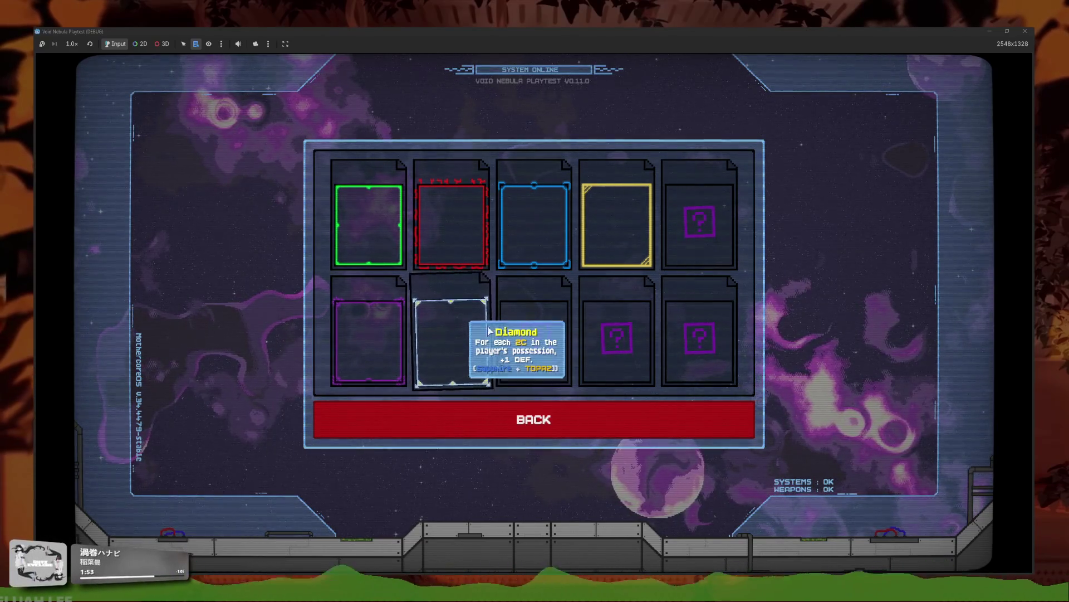
{"action": "key", "text": "F8"}
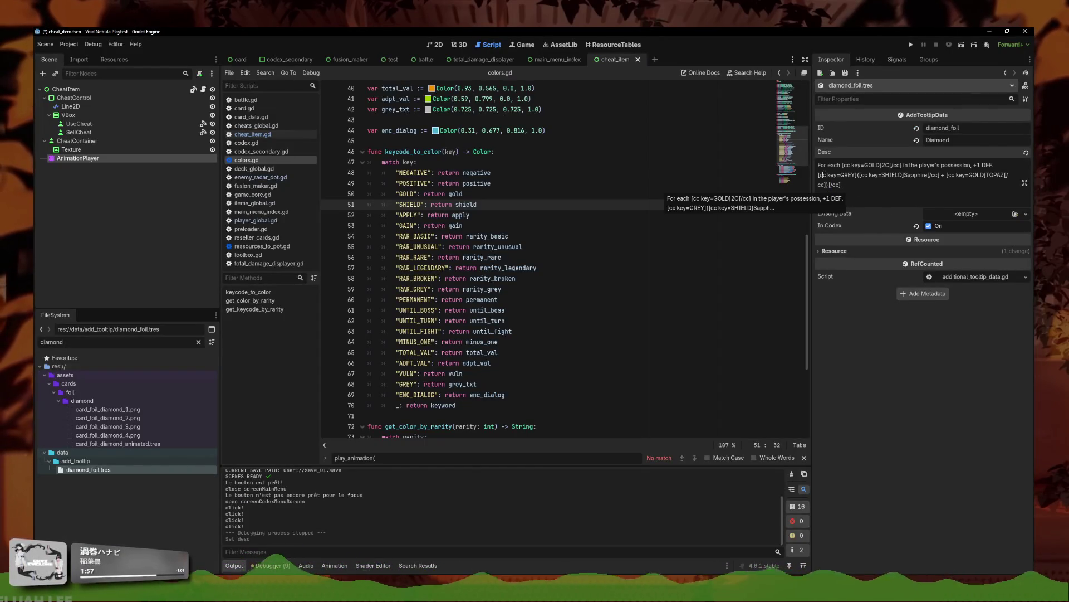
- Close the Desc colour tags and save, then check Diamond's tooltip in Codex Card Foils and stop
{"action": "type", "text": "cc])[/cc]"}
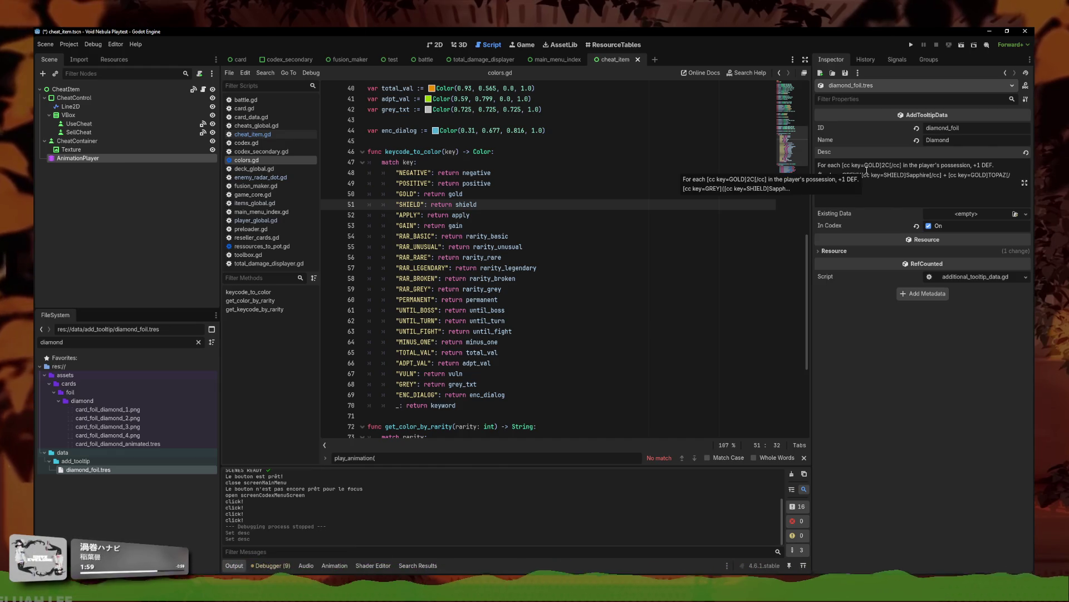
{"action": "type", "text": "]"}
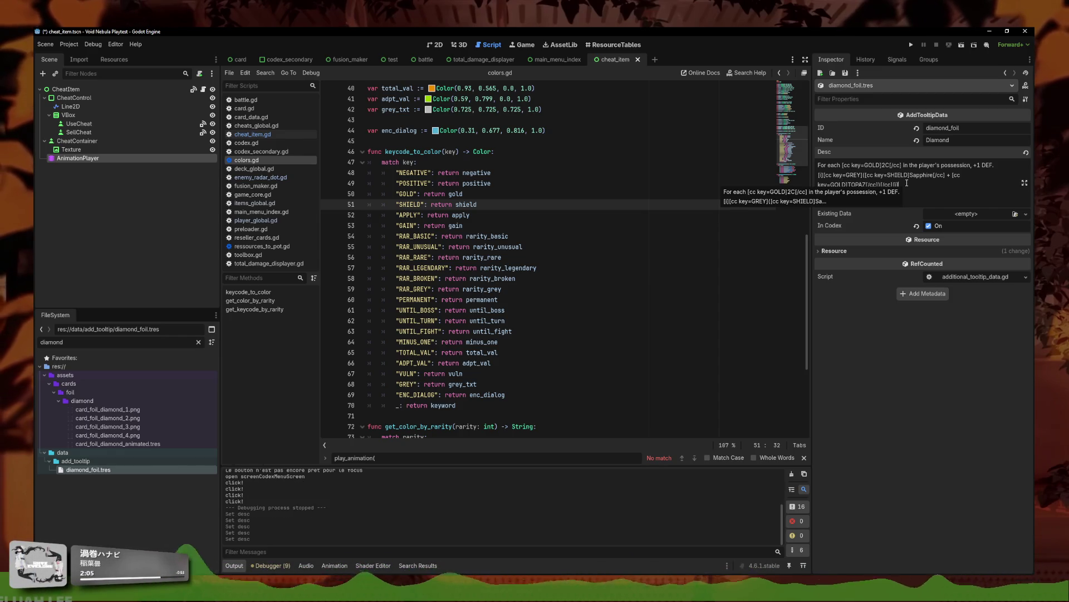
{"action": "key", "text": "ctrl+s"}
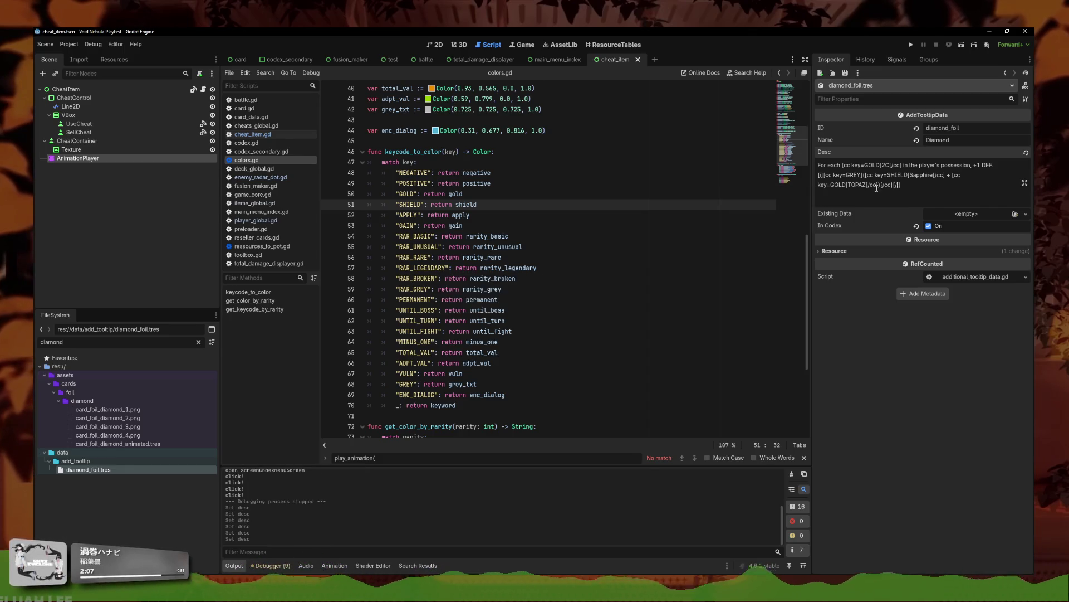
{"action": "left_click", "coordinate": [910, 45]}
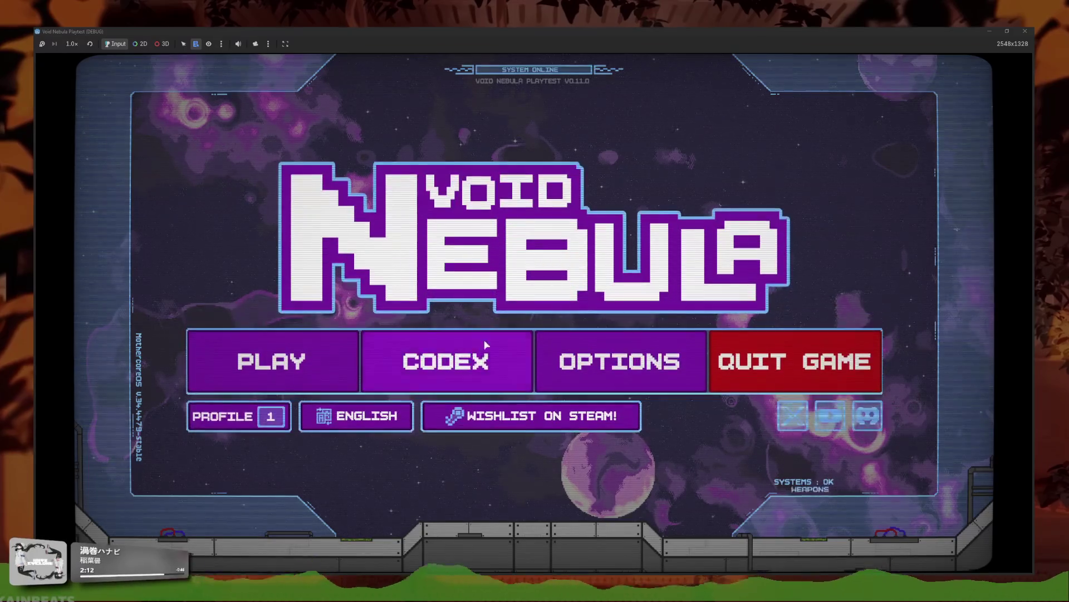
{"action": "left_click", "coordinate": [479, 348]}
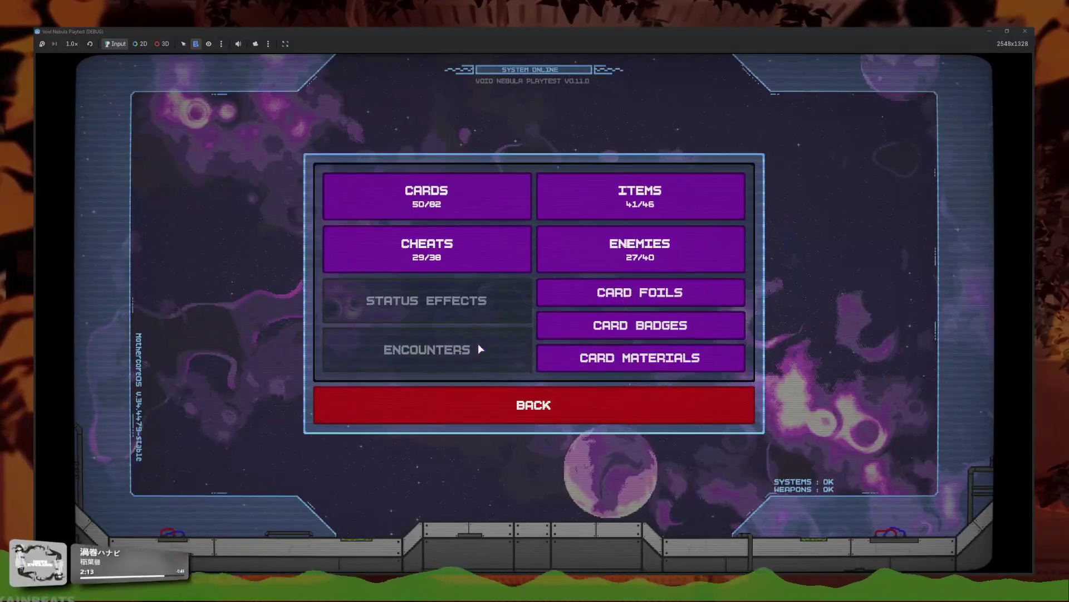
{"action": "left_click", "coordinate": [560, 293]}
{"action": "mouse_move", "coordinate": [456, 361]}
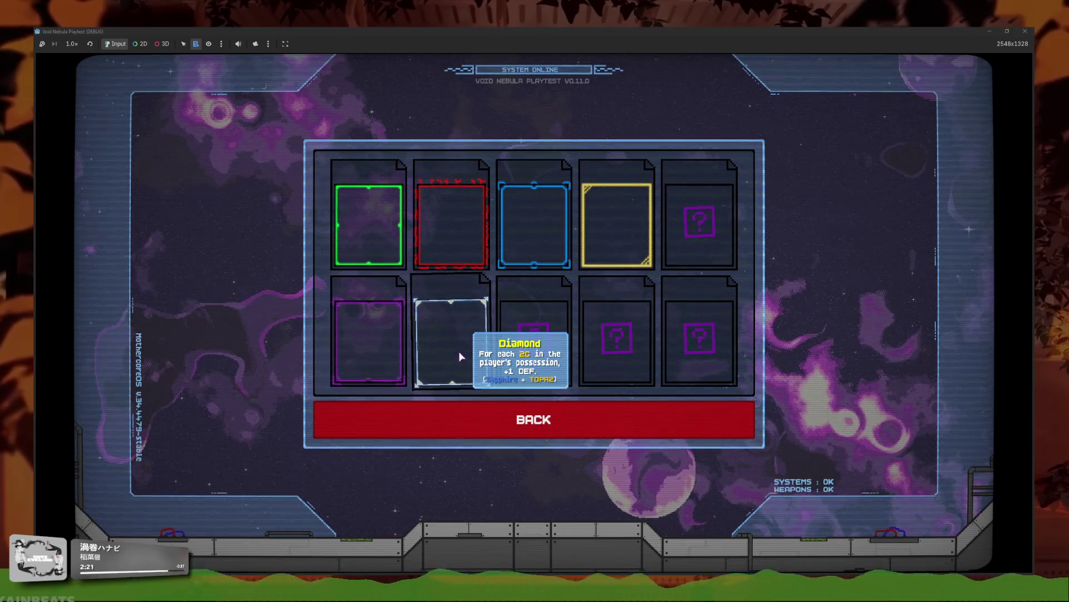
{"action": "key", "text": "F8"}
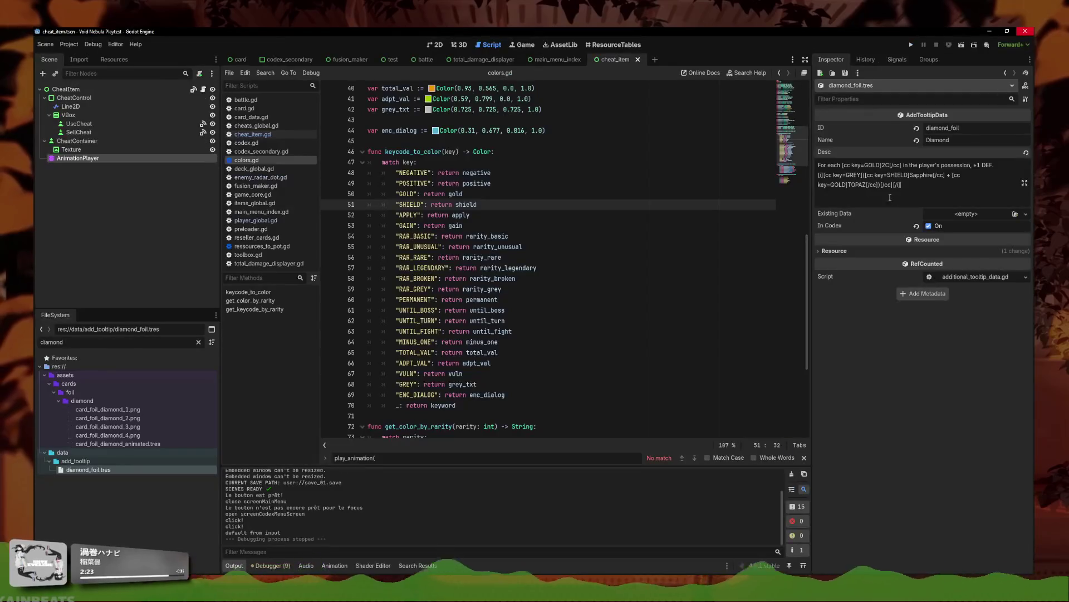
- In the Diamond Desc, write Topaz in title case and change the colour keys to SAPPHIRE and TOPAZ
{"action": "key", "text": "BackSpace"}
{"action": "key", "text": "BackSpace"}
{"action": "key", "text": "BackSpace"}
{"action": "type", "text": "opaz"}
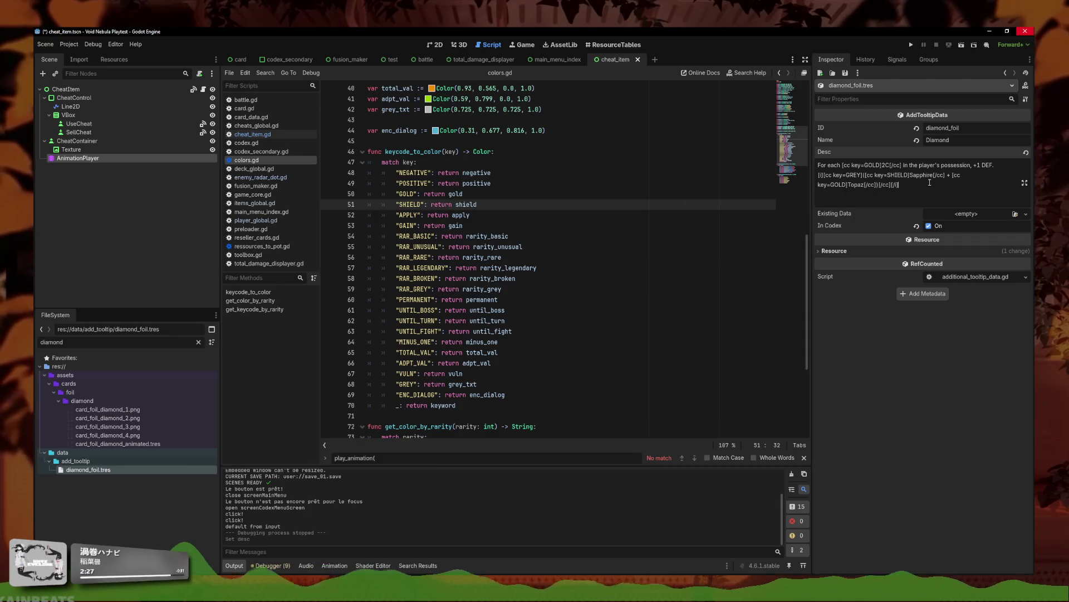
{"action": "left_click_drag", "start_coordinate": [908, 177], "coordinate": [892, 182]}
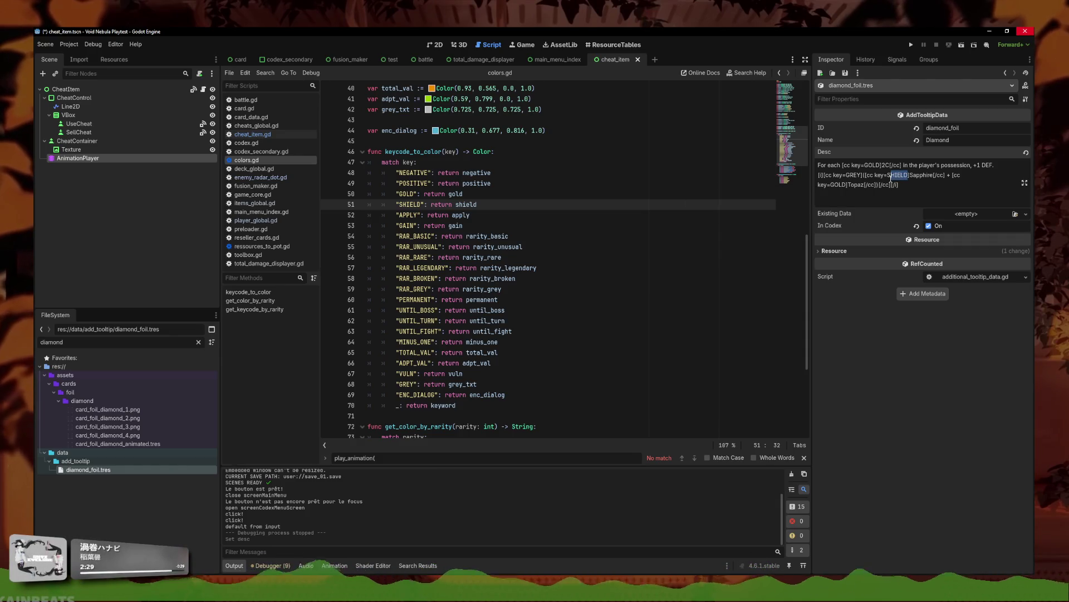
{"action": "type", "text": "T"}
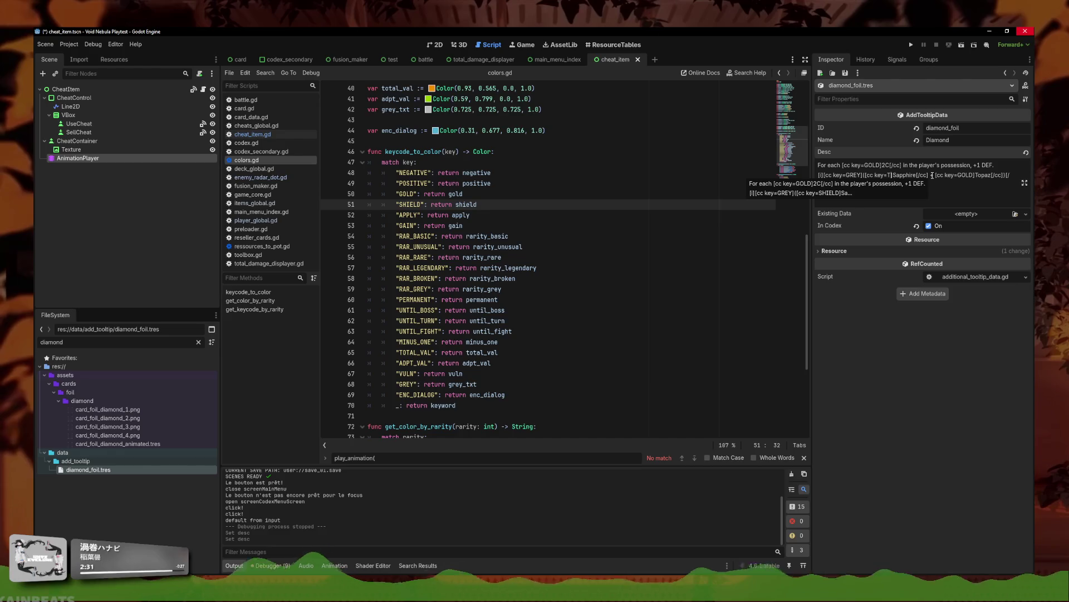
{"action": "type", "text": "OPAZ"}
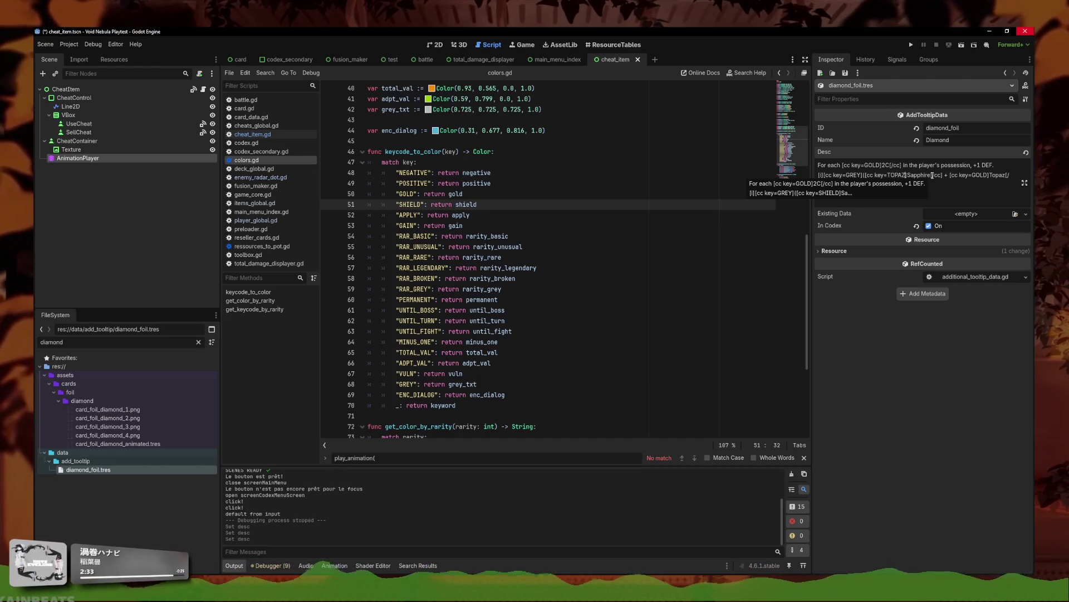
{"action": "key", "text": "BackSpace"}
{"action": "key", "text": "BackSpace"}
{"action": "key", "text": "BackSpace"}
{"action": "type", "text": "SAPPHIRE"}
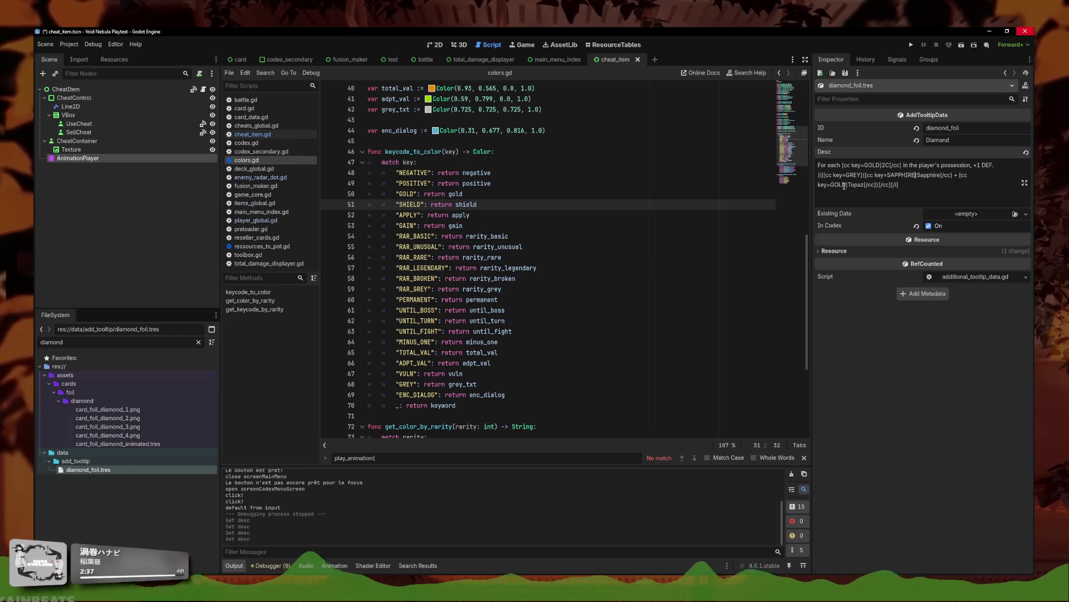
{"action": "key", "text": "BackSpace"}
{"action": "key", "text": "BackSpace"}
{"action": "key", "text": "BackSpace"}
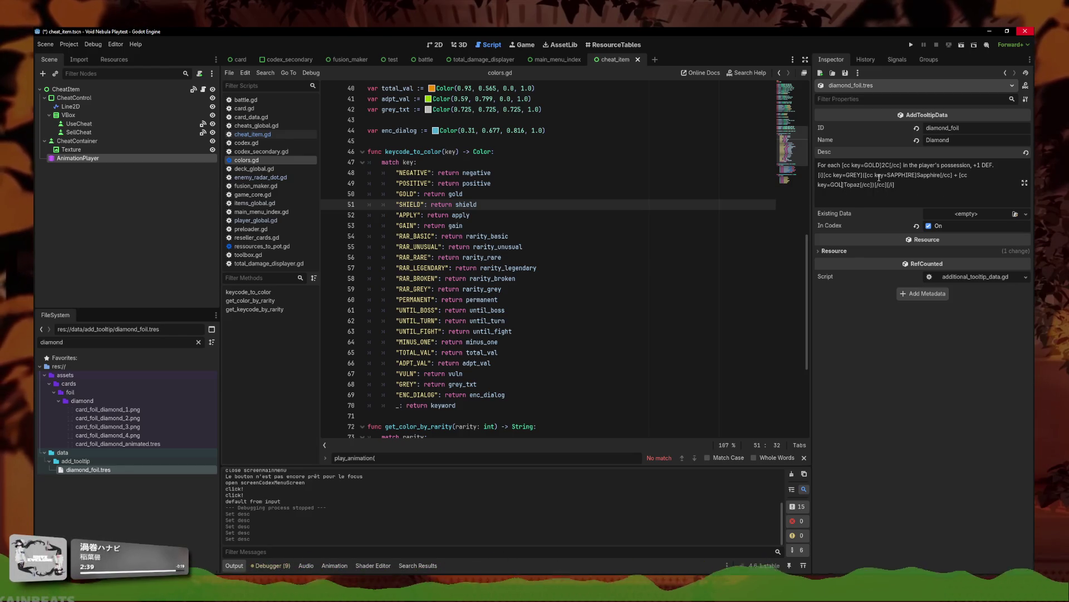
{"action": "type", "text": "TOPAZ"}
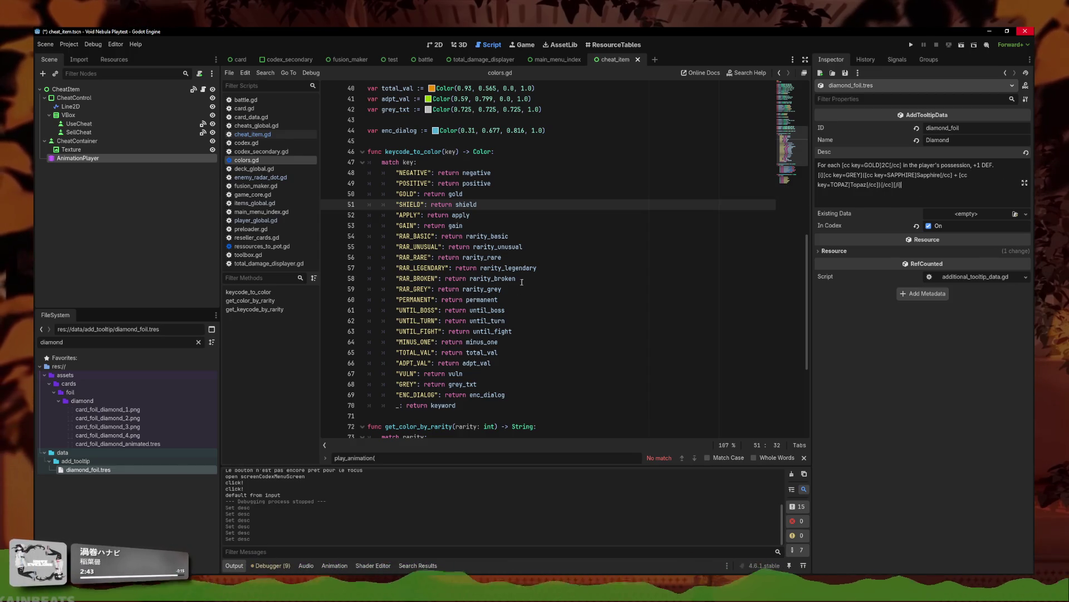
- Open a new case line after the SHIELD entry in colors.gd
{"action": "left_click", "coordinate": [521, 190]}
{"action": "key", "text": "Return"}
{"action": "key", "text": "Delete"}
{"action": "key", "text": "Delete"}
{"action": "key", "text": "Delete"}
{"action": "key", "text": "End"}
{"action": "key", "text": "Return"}
- Add TOPAZ and SAPPHIRE cases after ENC_DIALOG, returning topaz and sapphire
{"action": "type", "text": "\""}
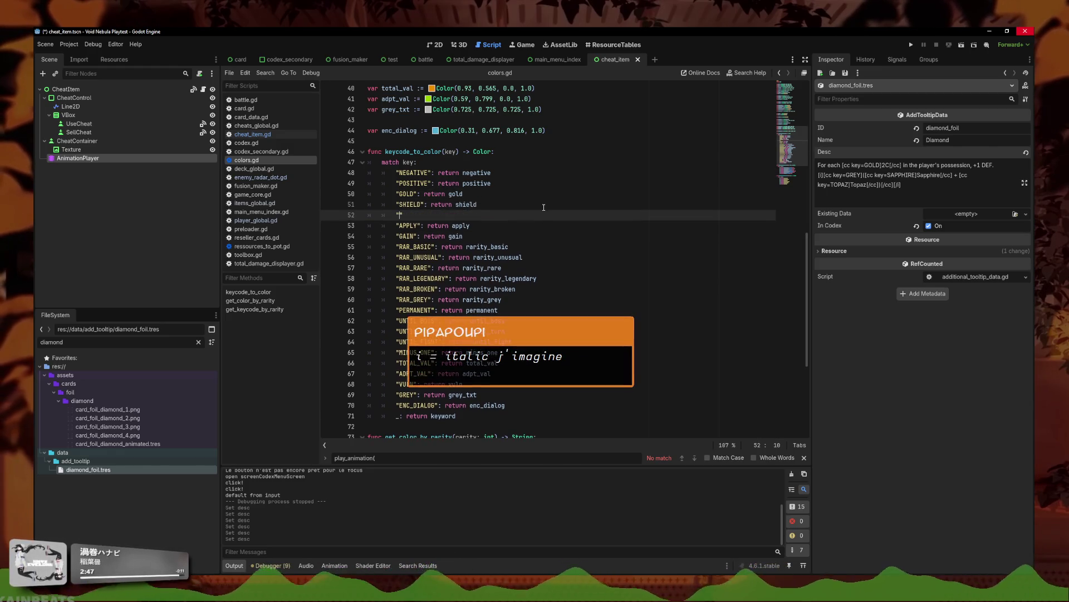
{"action": "key", "text": "BackSpace"}
{"action": "key", "text": "BackSpace"}
{"action": "key", "text": "BackSpace"}
{"action": "left_click", "coordinate": [506, 390]}
{"action": "key", "text": "Return"}
{"action": "type", "text": "\"TOPAZ\":"}
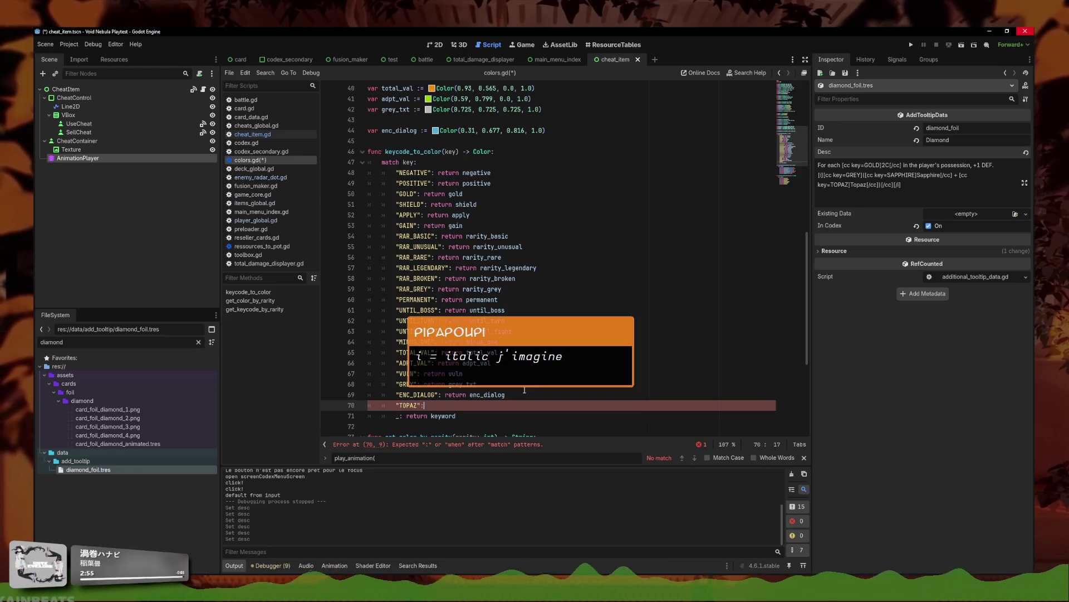
{"action": "type", "text": " return enc"}
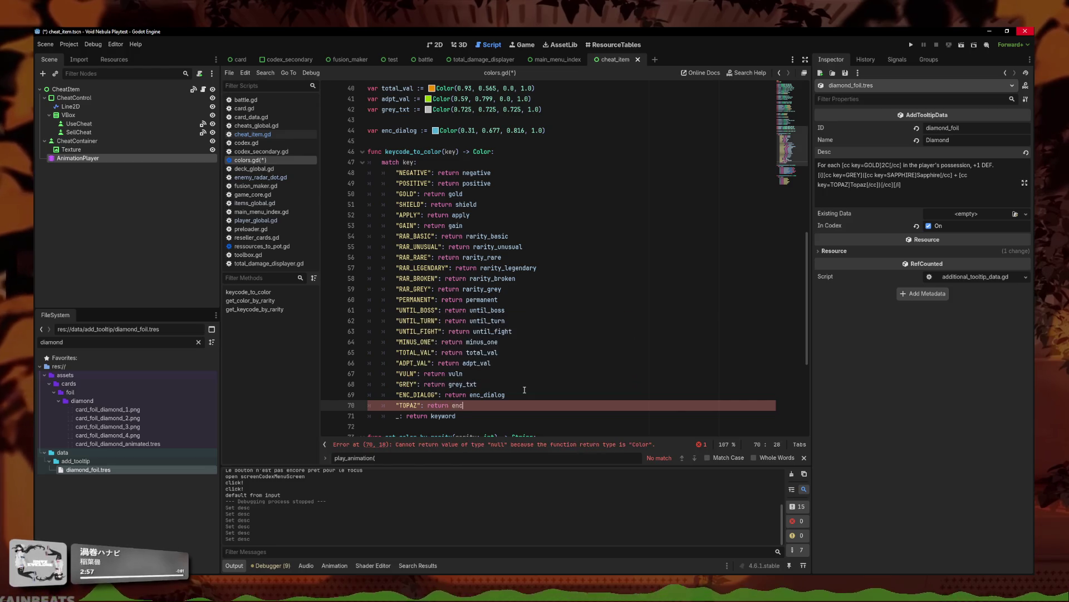
{"action": "key", "text": "BackSpace"}
{"action": "key", "text": "BackSpace"}
{"action": "key", "text": "BackSpace"}
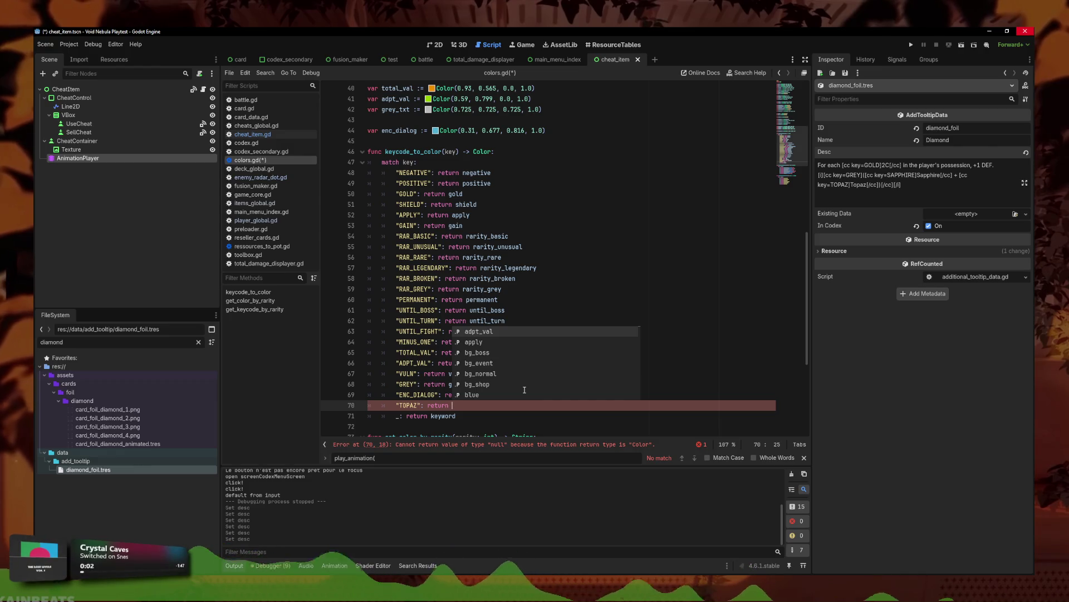
{"action": "type", "text": "topaz"}
{"action": "key", "text": "Escape"}
{"action": "key", "text": "Return"}
{"action": "type", "text": "\""}
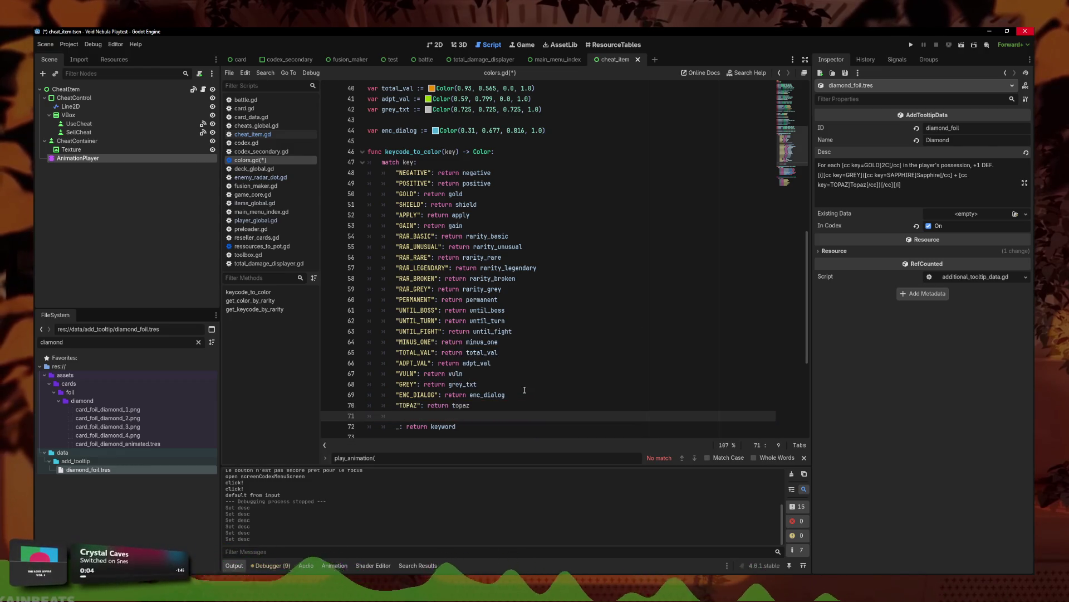
{"action": "type", "text": "S"}
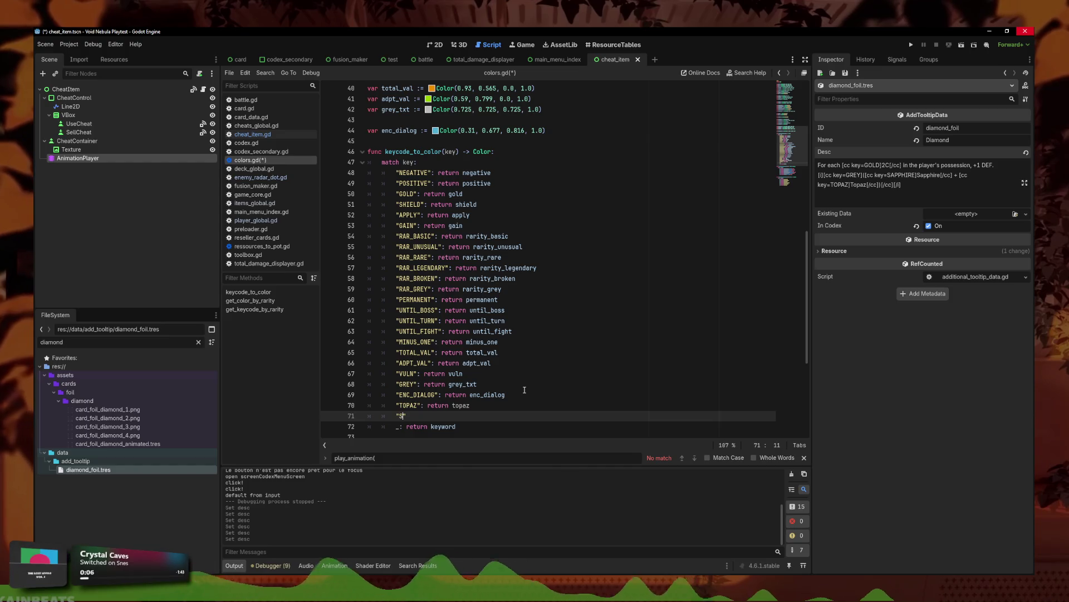
{"action": "key", "text": "BackSpace"}
{"action": "key", "text": "BackSpace"}
{"action": "type", "text": "IRE\": "}
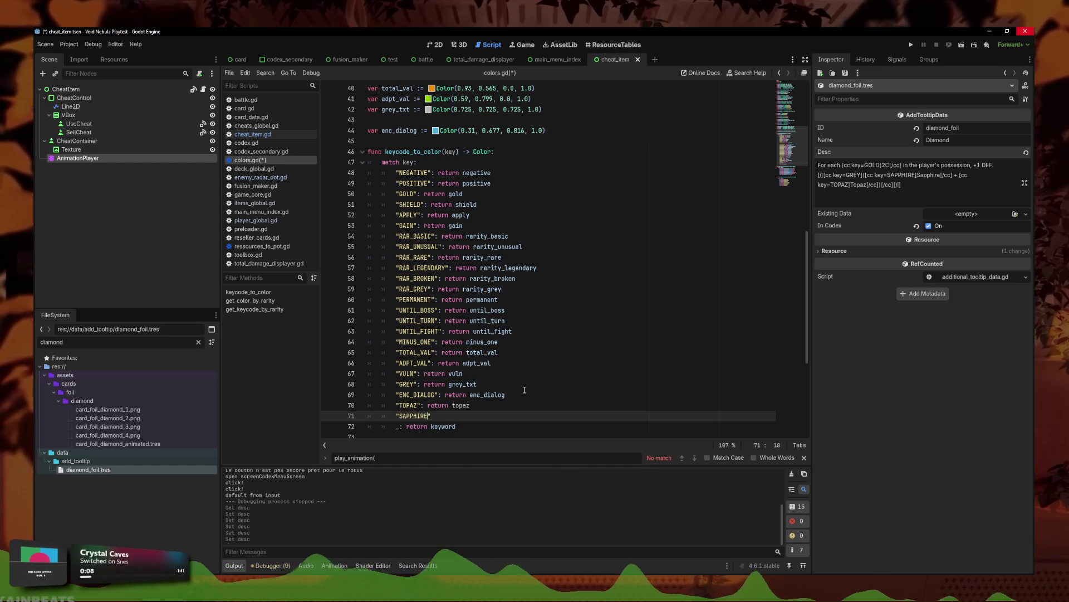
{"action": "type", "text": "return sap"}
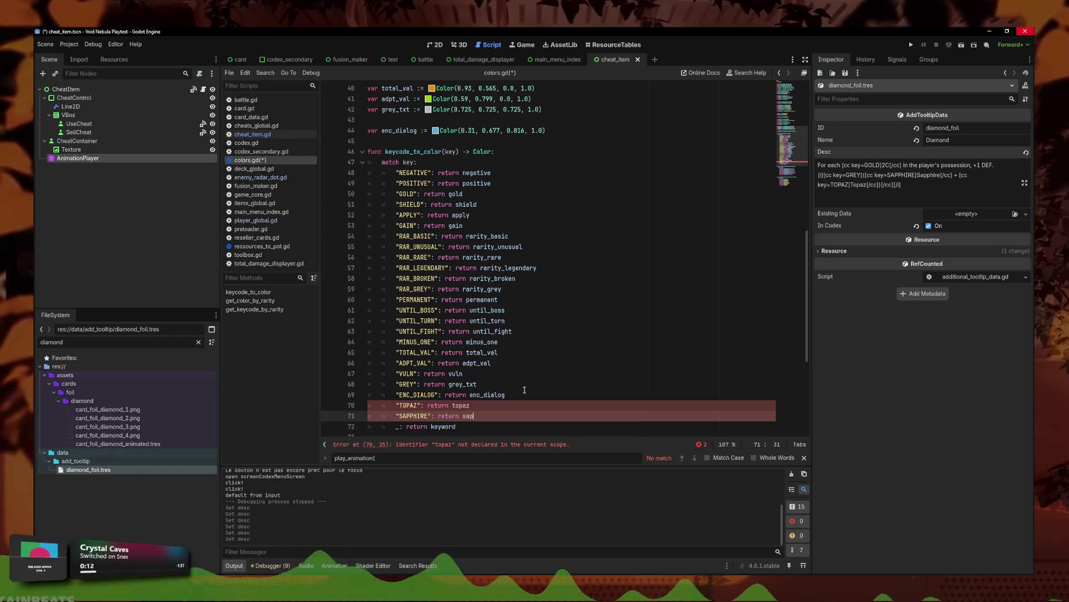
{"action": "key", "text": "ctrl+space"}
{"action": "key", "text": "BackSpace"}
{"action": "key", "text": "BackSpace"}
{"action": "type", "text": "phire"}
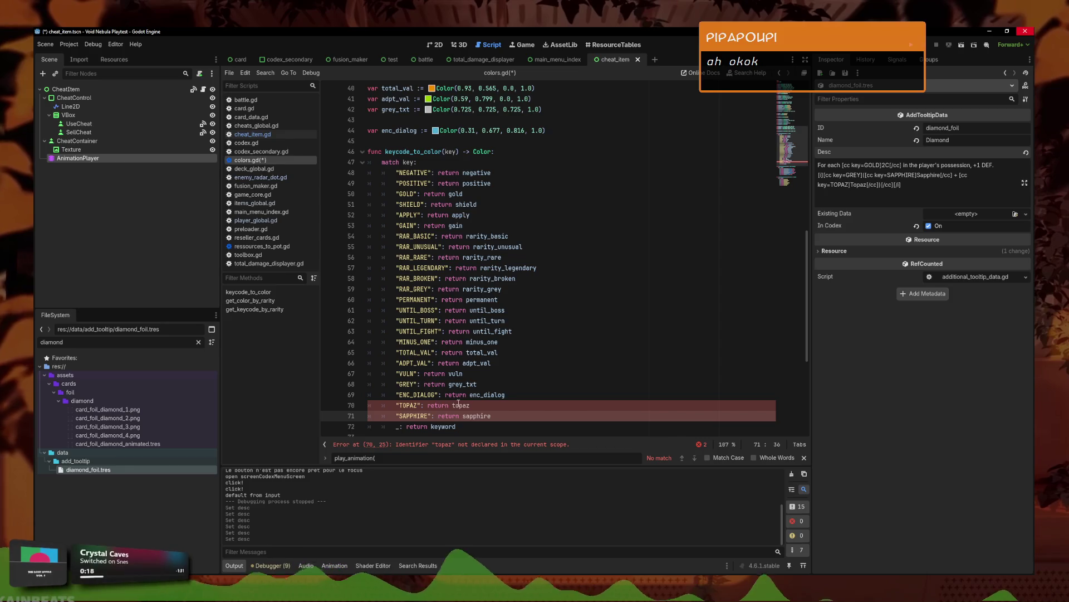
- Declare var topaz := Color() and var sapphire := Color(), then launch the game
{"action": "scroll", "coordinate": [532, 401], "scroll_direction": "up", "scroll_amount": 5}
{"action": "left_click", "coordinate": [600, 287]}
{"action": "key", "text": "Return"}
{"action": "key", "text": "Return"}
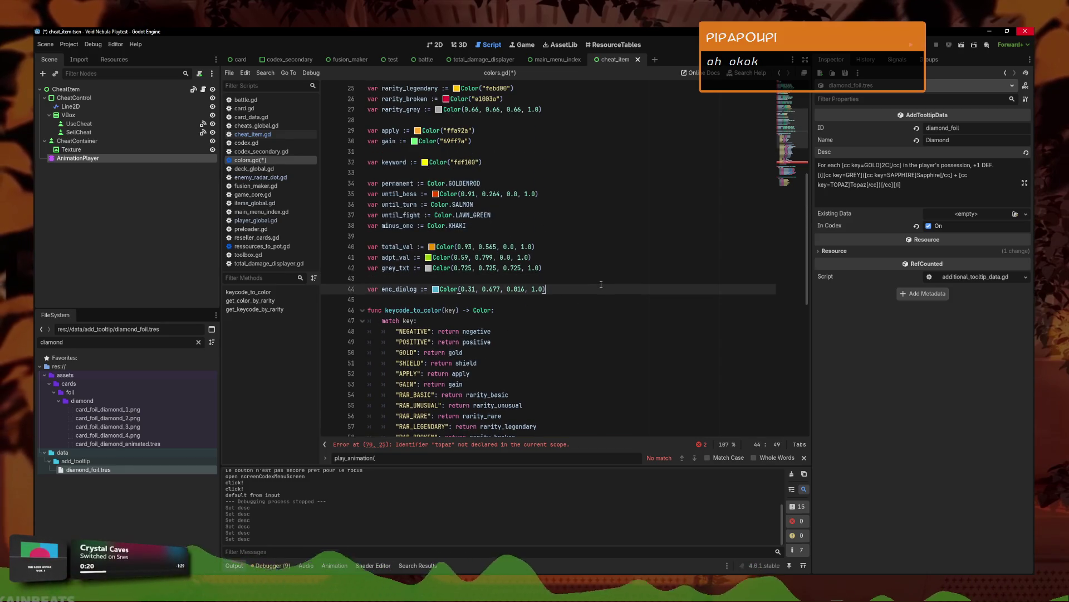
{"action": "type", "text": "var topaz :"}
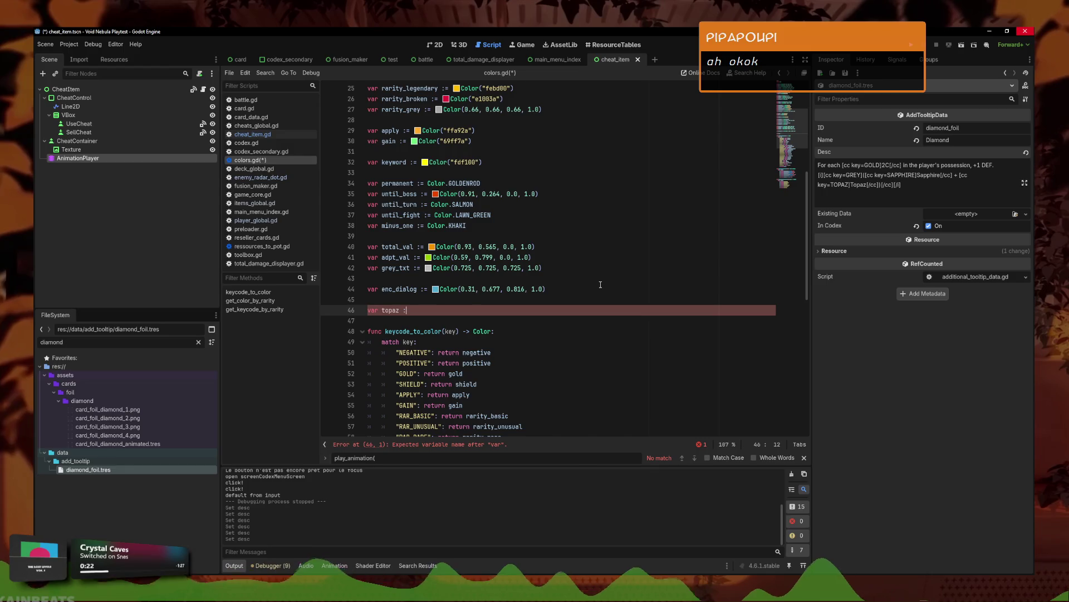
{"action": "type", "text": "= Color("}
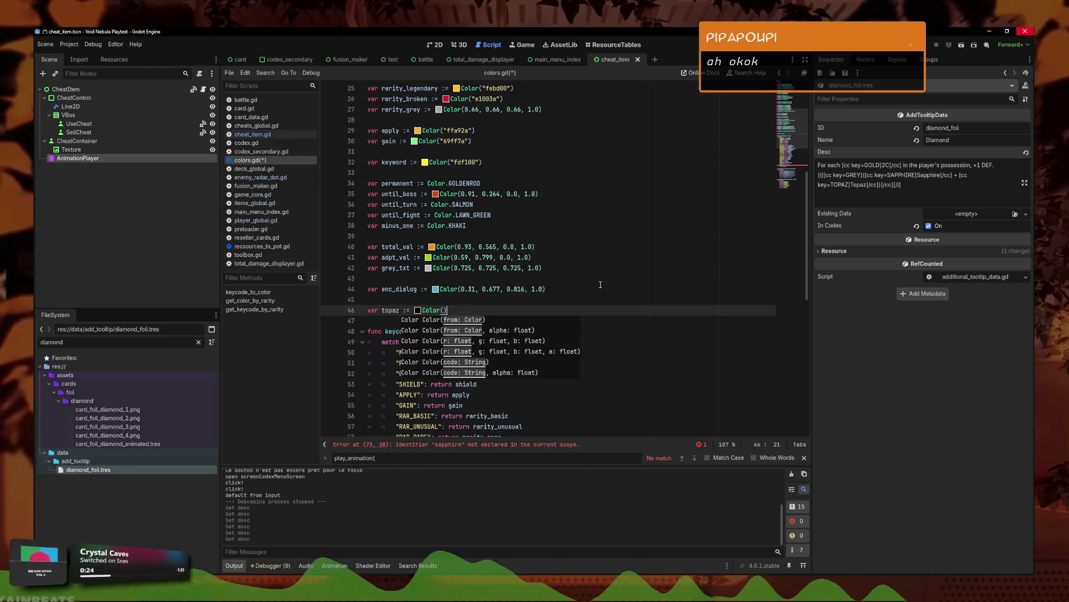
{"action": "type", "text": ")"}
{"action": "key", "text": "Return"}
{"action": "type", "text": "var ts"}
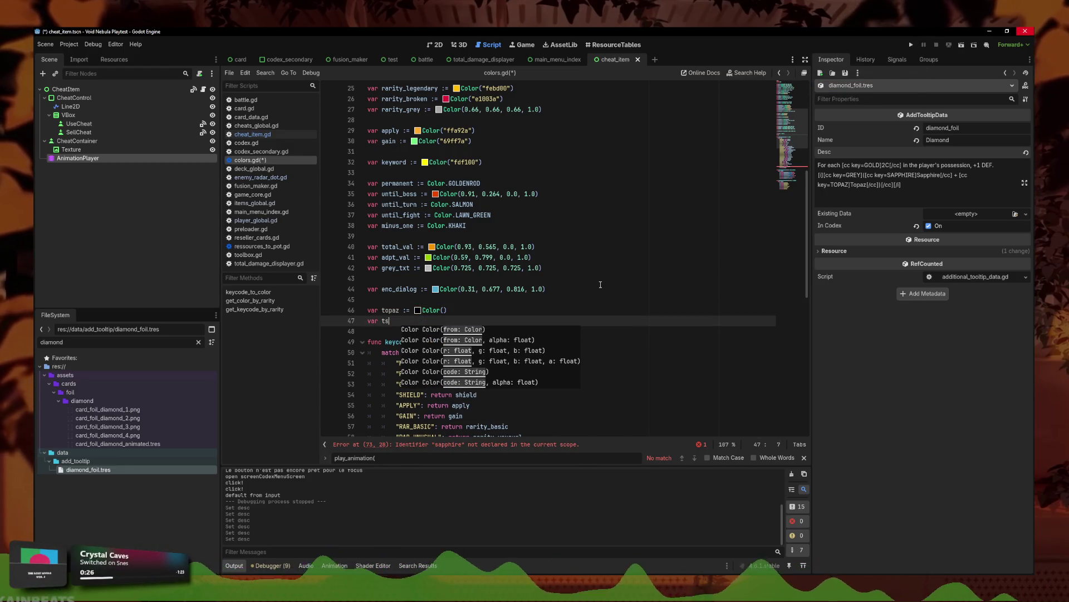
{"action": "key", "text": "BackSpace"}
{"action": "key", "text": "BackSpace"}
{"action": "type", "text": "sapphi"}
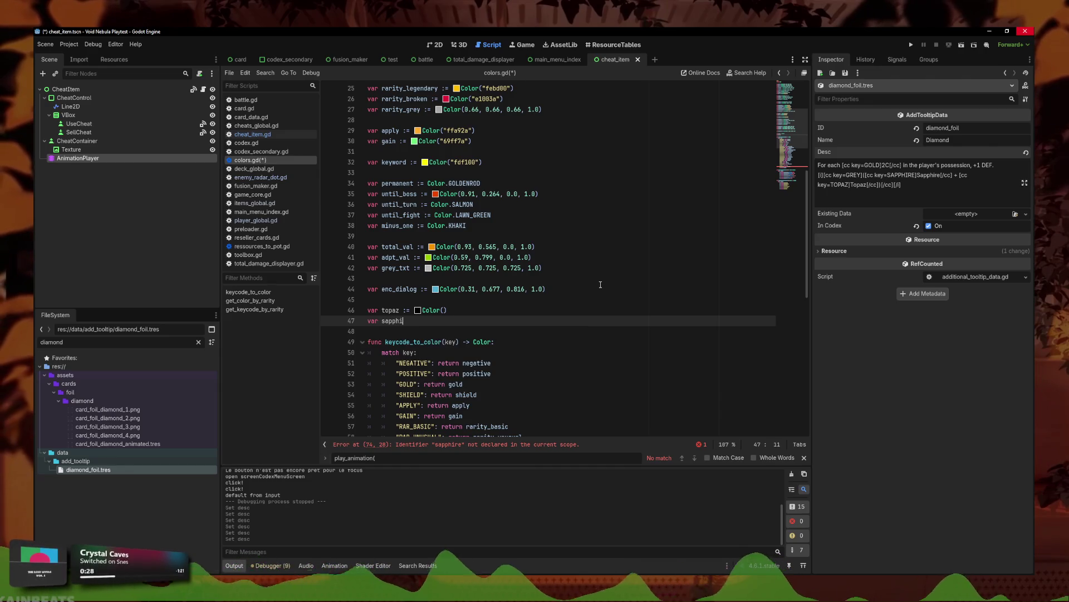
{"action": "type", "text": "re := Color()"}
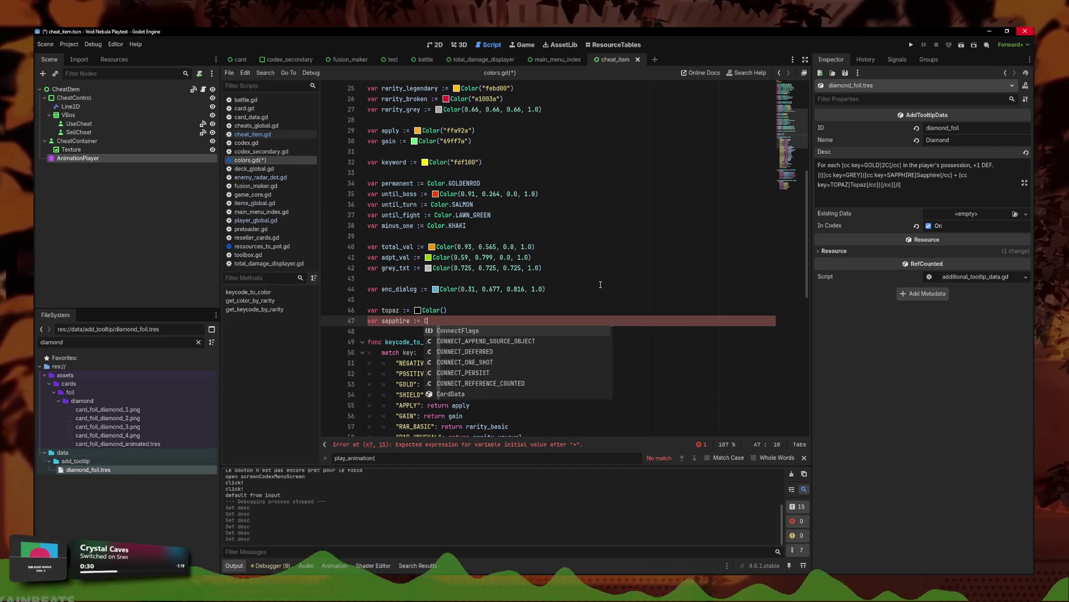
{"action": "left_click", "coordinate": [459, 301]}
{"action": "left_click", "coordinate": [557, 280]}
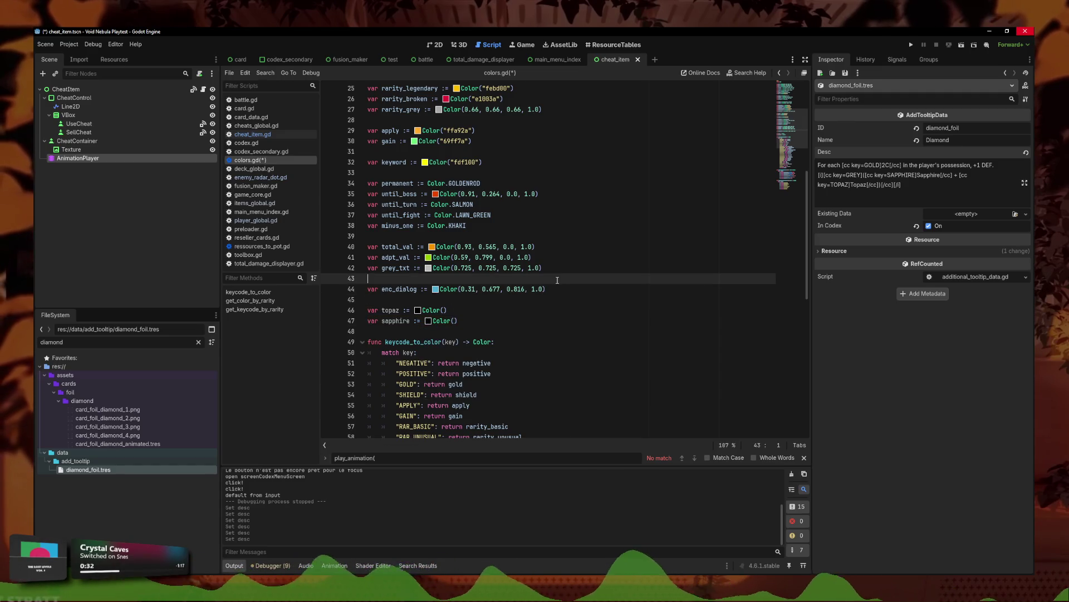
{"action": "left_click", "coordinate": [472, 257]}
{"action": "left_click", "coordinate": [442, 313]}
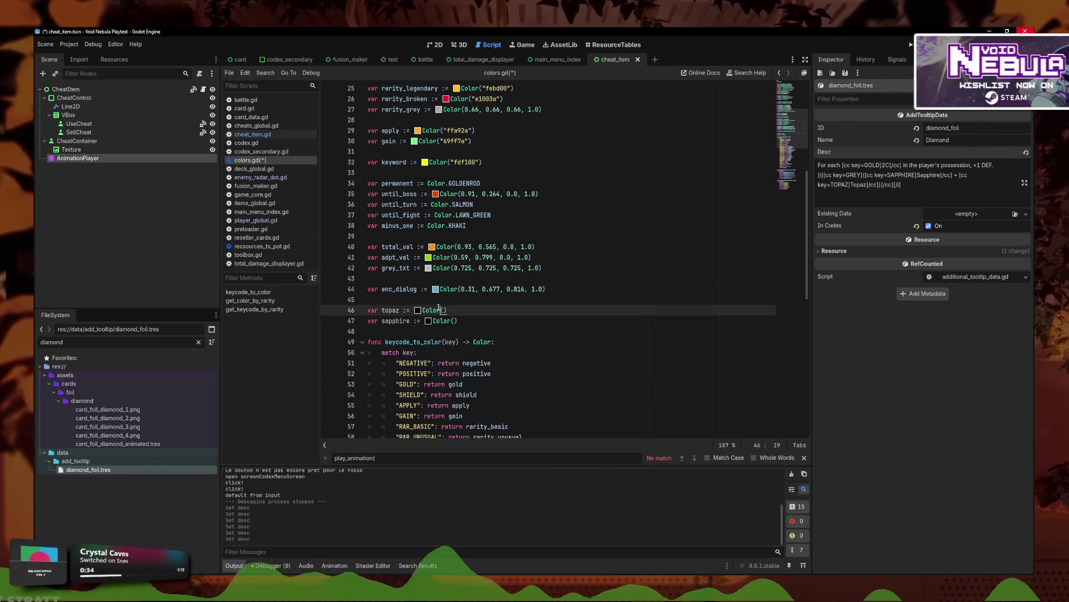
{"action": "left_click", "coordinate": [417, 309]}
{"action": "key", "text": "F5"}
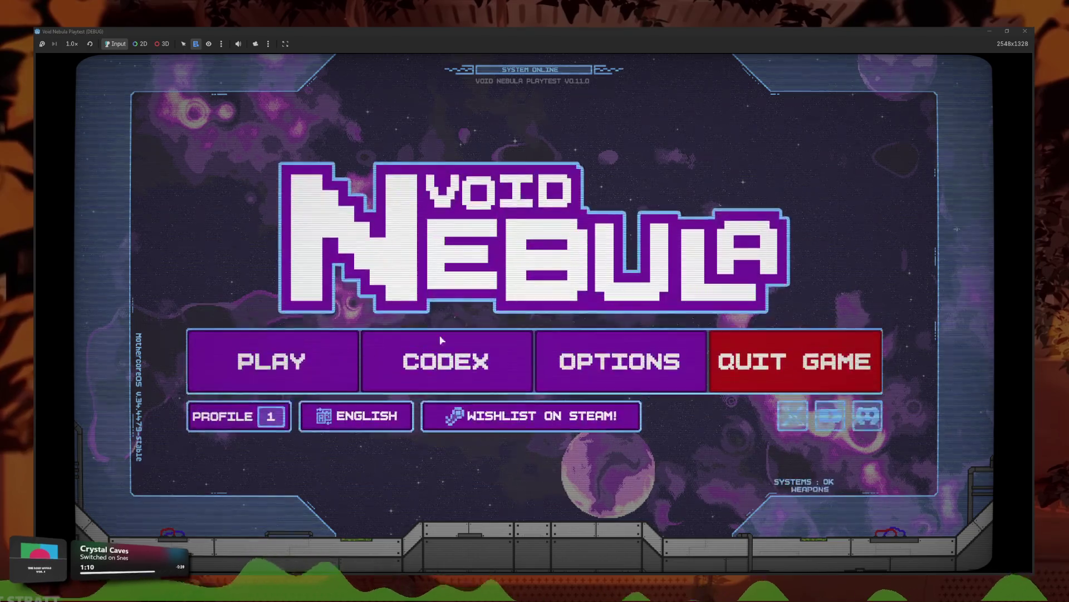
- Check the Diamond tooltip in the Codex Card Materials gallery, then stop the game
{"action": "left_click", "coordinate": [502, 361]}
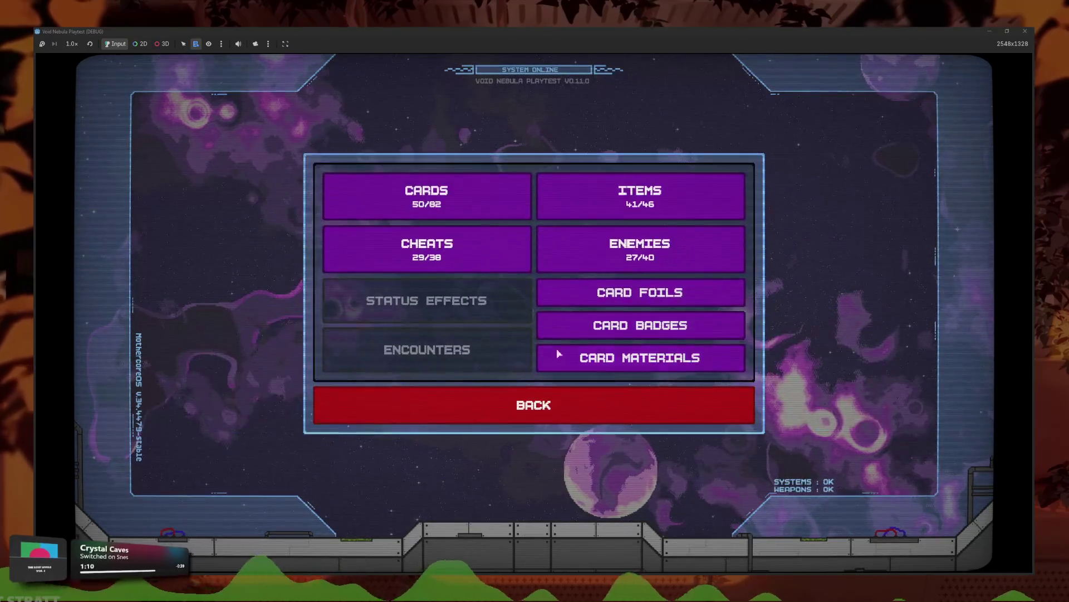
{"action": "left_click", "coordinate": [540, 353]}
{"action": "mouse_move", "coordinate": [464, 354]}
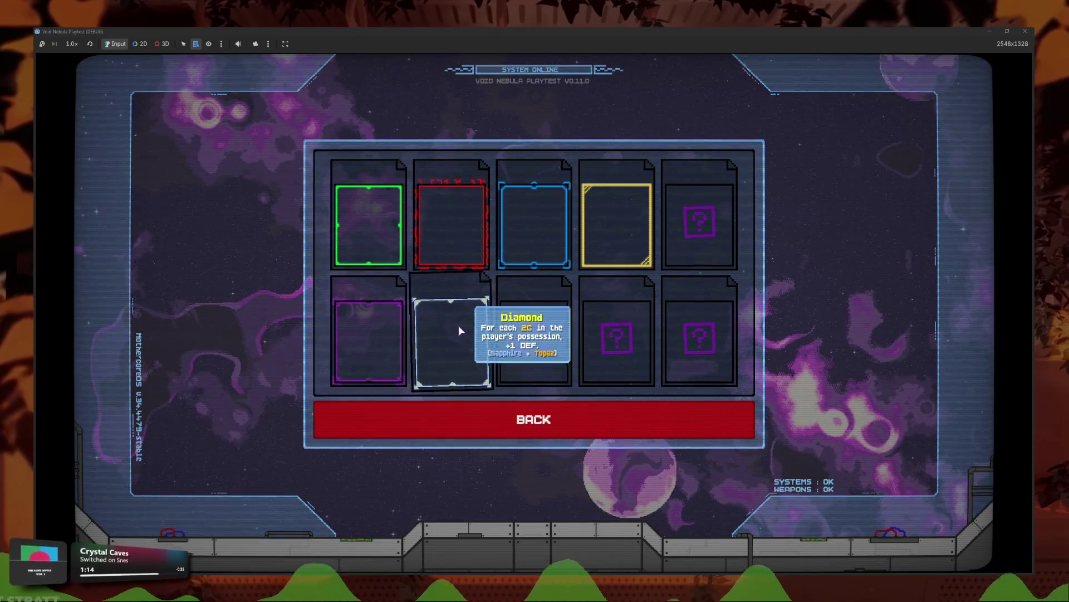
{"action": "key", "text": "F8"}
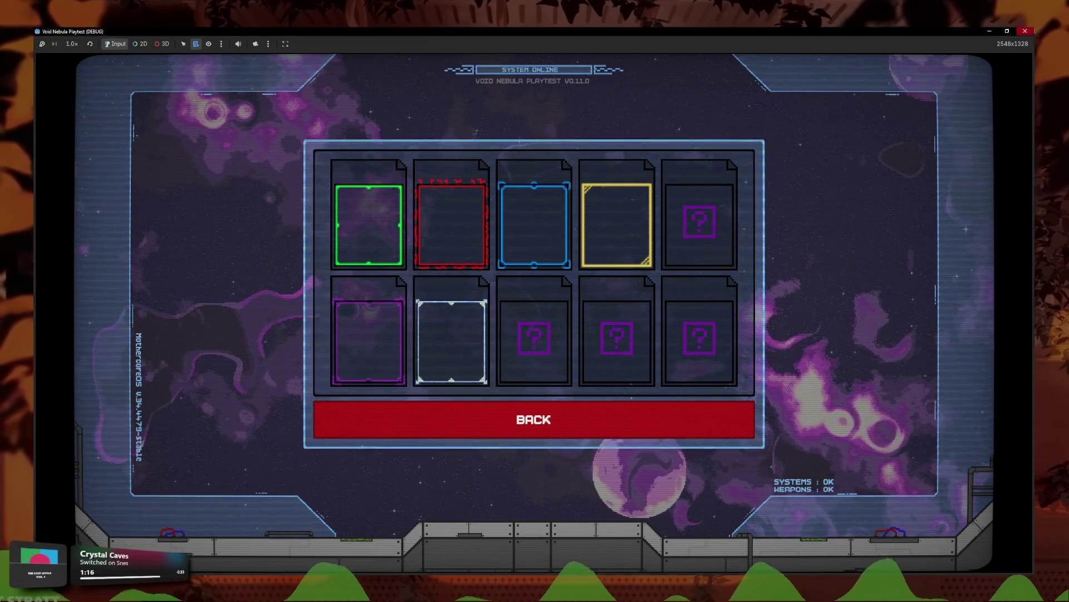
- Lower the sapphire colour's red in its colour picker toward a lighter cyan-blue
{"action": "left_click", "coordinate": [429, 321]}
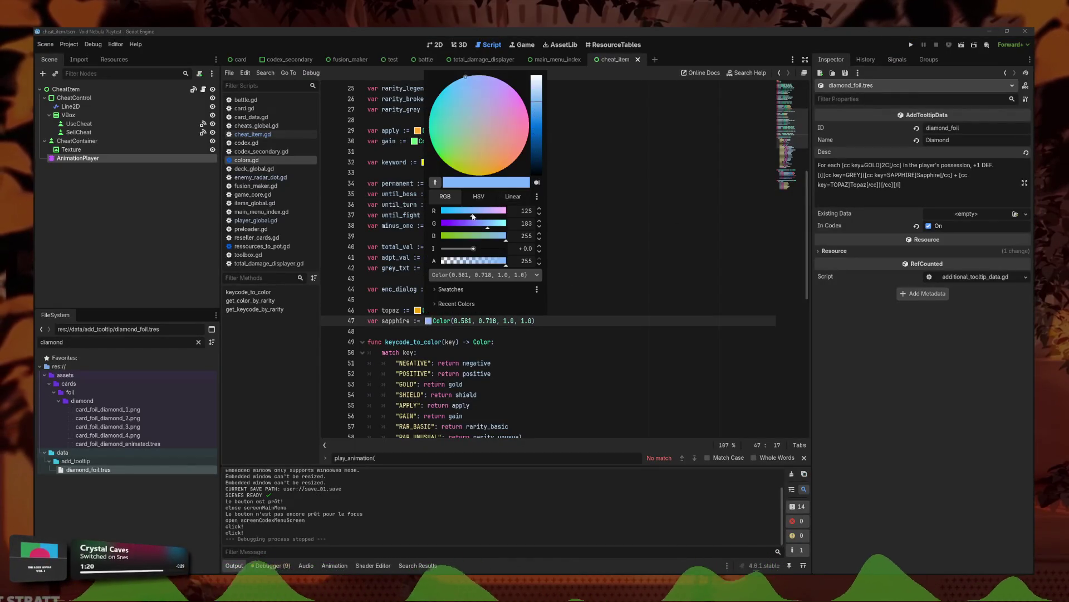
{"action": "left_click_drag", "start_coordinate": [474, 216], "coordinate": [431, 222]}
{"action": "mouse_move", "coordinate": [538, 110]}
{"action": "left_mouse_down"}
{"action": "mouse_move", "coordinate": [539, 133]}
{"action": "mouse_move", "coordinate": [540, 98]}
{"action": "mouse_move", "coordinate": [543, 108]}
{"action": "left_mouse_up"}
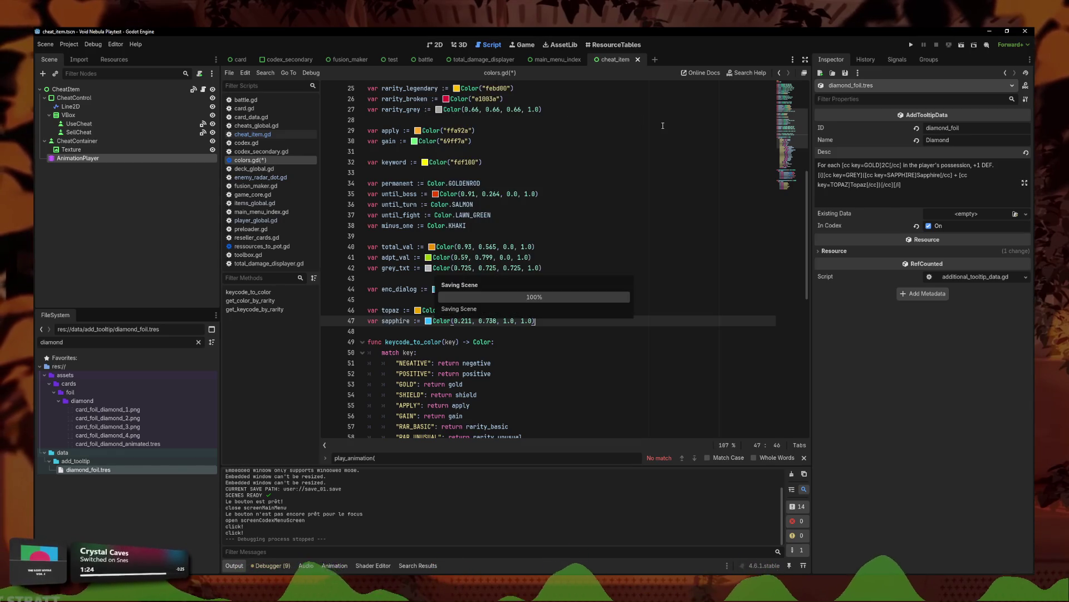
- Apply sapphire Color(0.211, 0.738, 1.0, 1.0), rerun, and check Diamond's gem colours across Codex galleries
{"action": "left_click", "coordinate": [911, 45]}
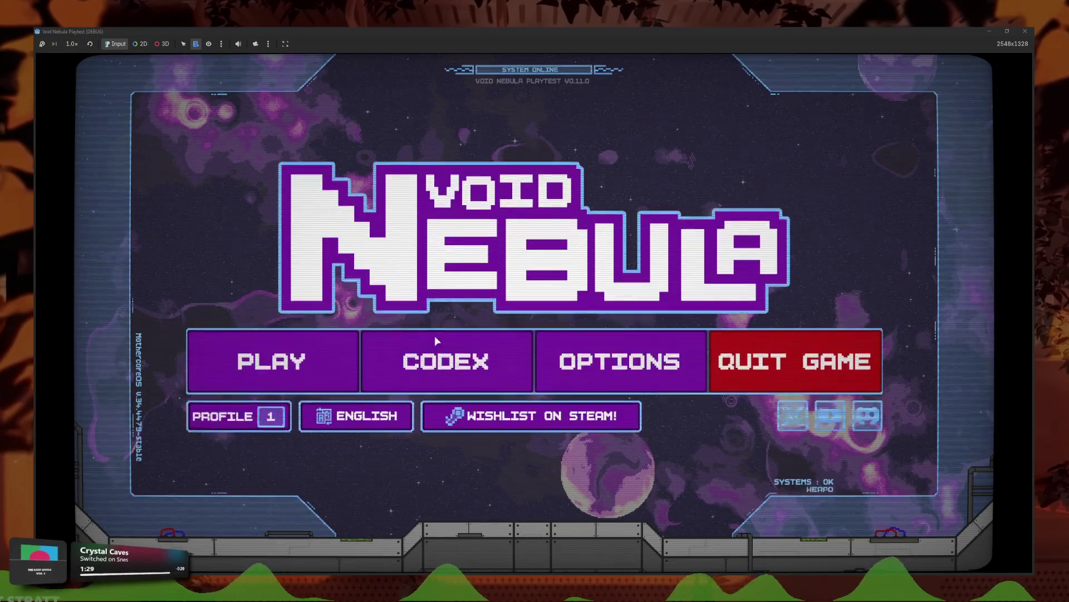
{"action": "left_click", "coordinate": [512, 364]}
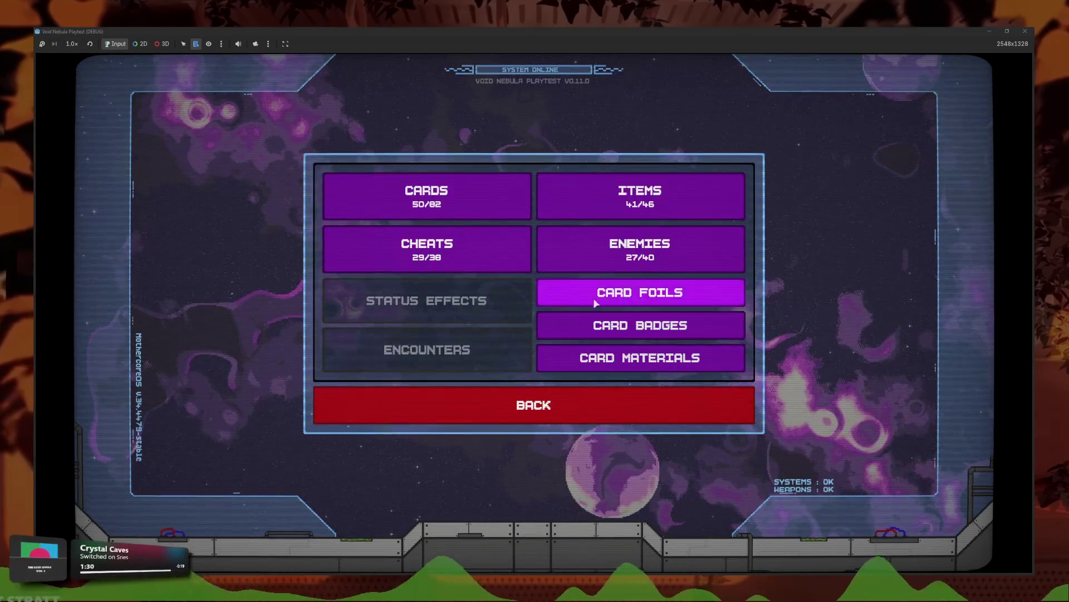
{"action": "left_click", "coordinate": [640, 289]}
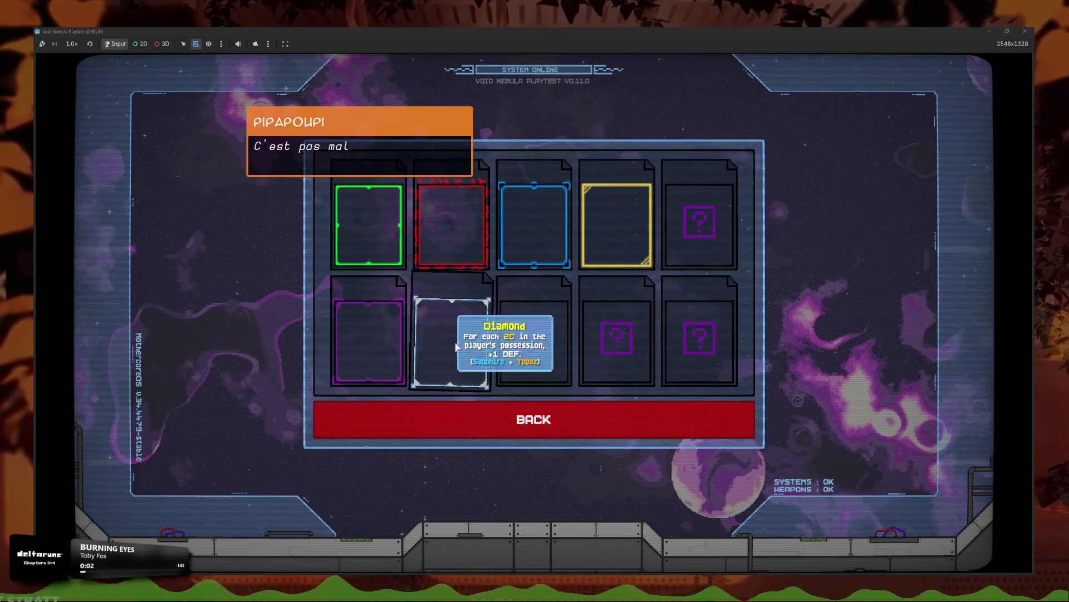
{"action": "left_click", "coordinate": [487, 423]}
{"action": "left_click", "coordinate": [536, 322]}
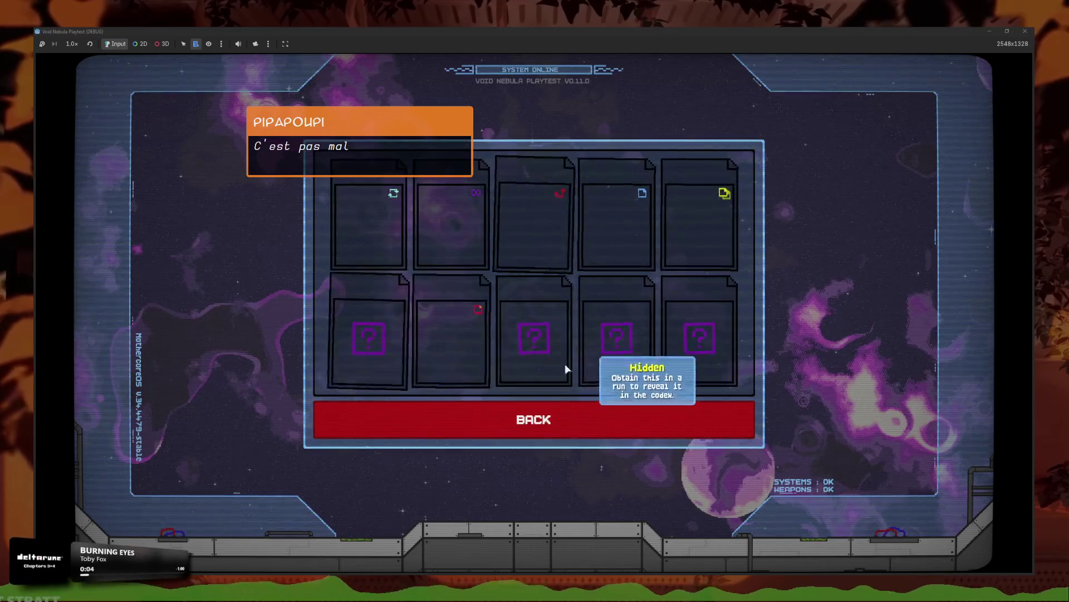
{"action": "left_click", "coordinate": [513, 419]}
{"action": "left_click", "coordinate": [551, 359]}
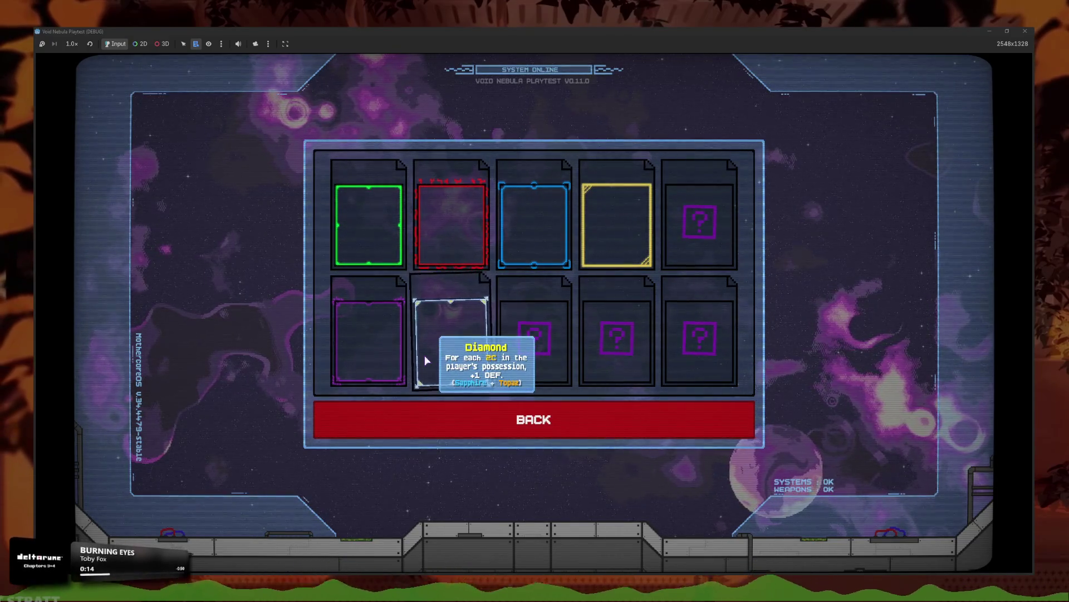
{"action": "key", "text": "F8"}
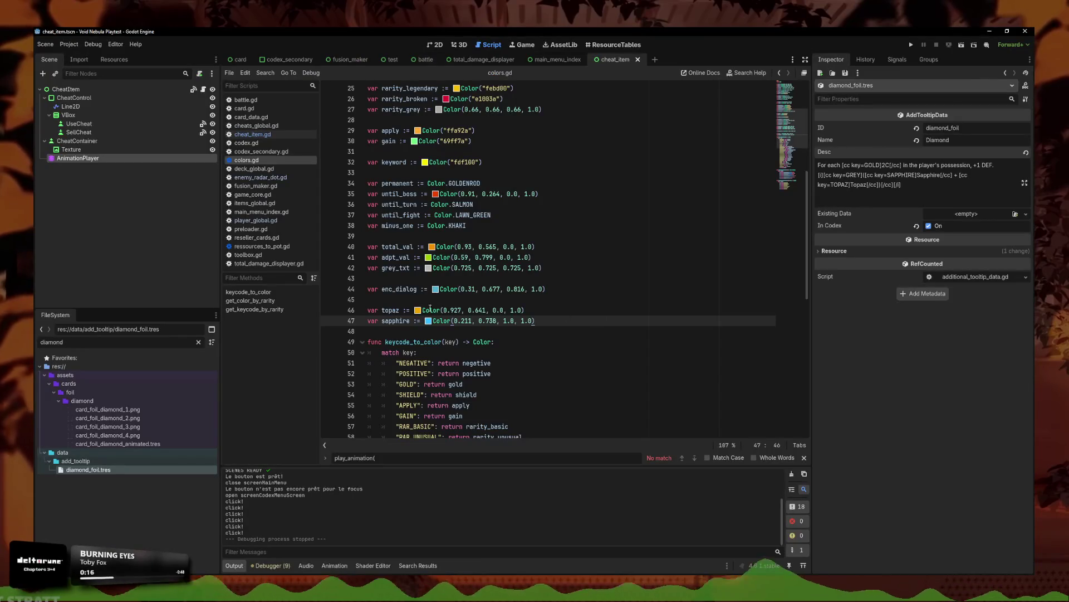
- Brighten topaz to Color(1.0, 0.82, 0.204, 1.0), raising its value and green
{"action": "left_click", "coordinate": [426, 309]}
{"action": "left_click_drag", "start_coordinate": [525, 360], "coordinate": [529, 342]}
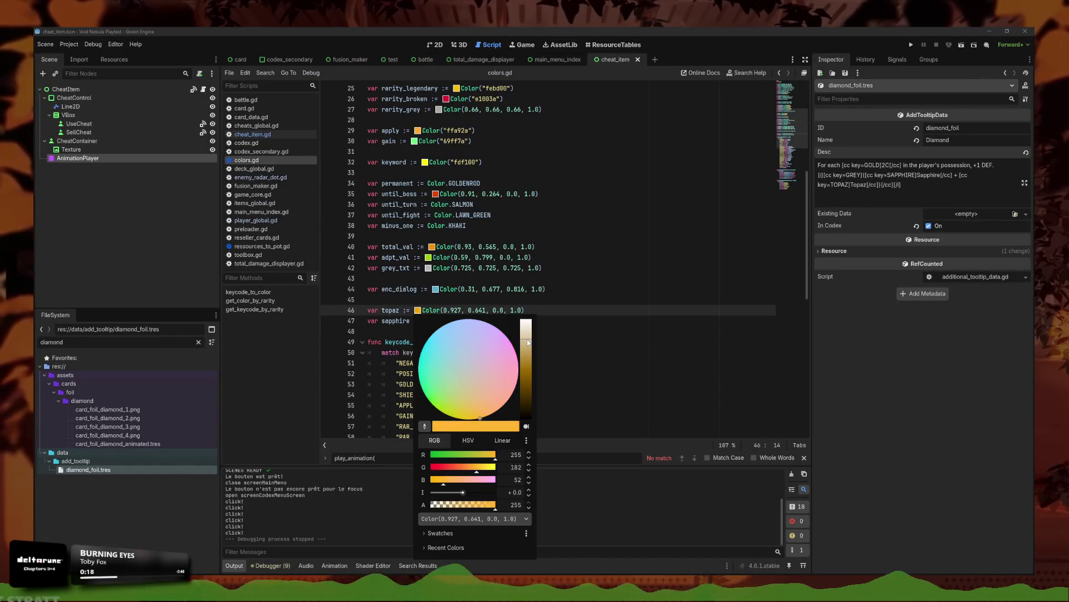
{"action": "left_click_drag", "start_coordinate": [480, 465], "coordinate": [483, 469]}
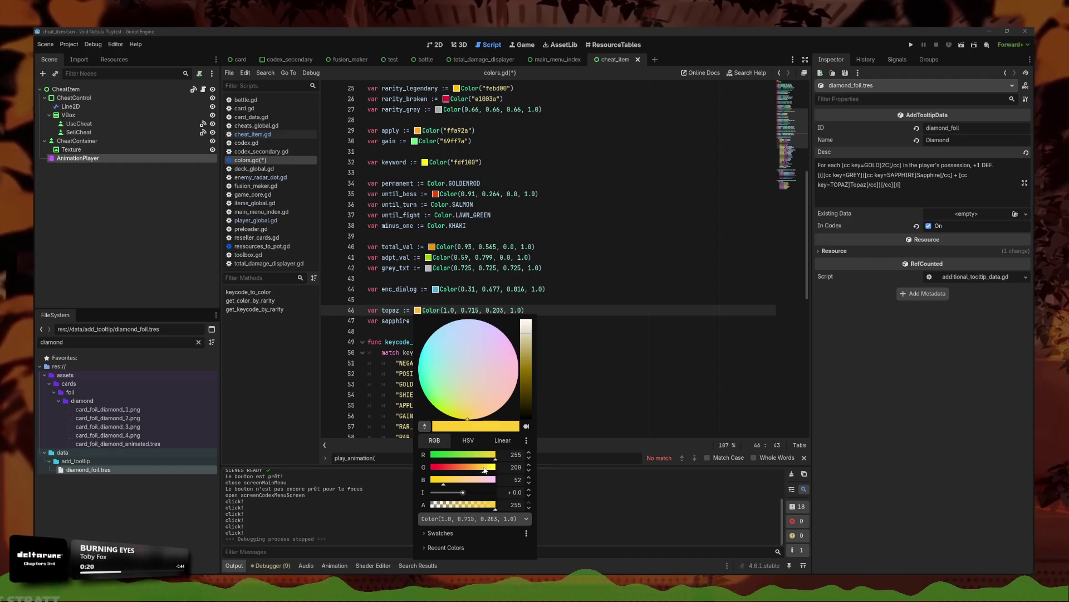
{"action": "left_click", "coordinate": [632, 305]}
- Brighten sapphire to Color(0.441, 0.795, 1.0, 1.0) and relaunch the game
{"action": "left_click", "coordinate": [428, 322]}
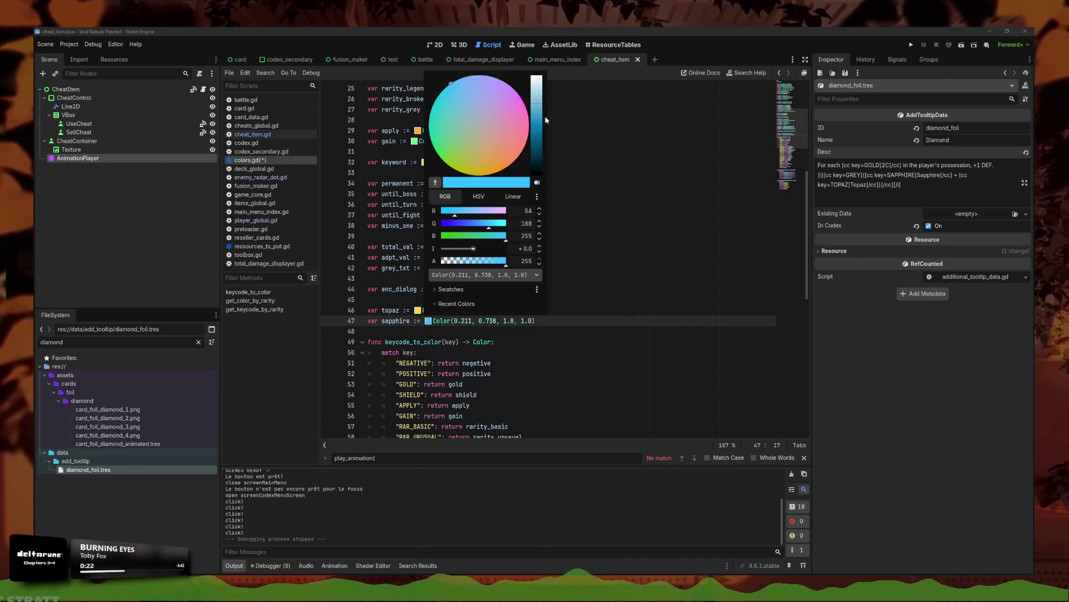
{"action": "left_click", "coordinate": [539, 102]}
{"action": "left_click", "coordinate": [592, 355]}
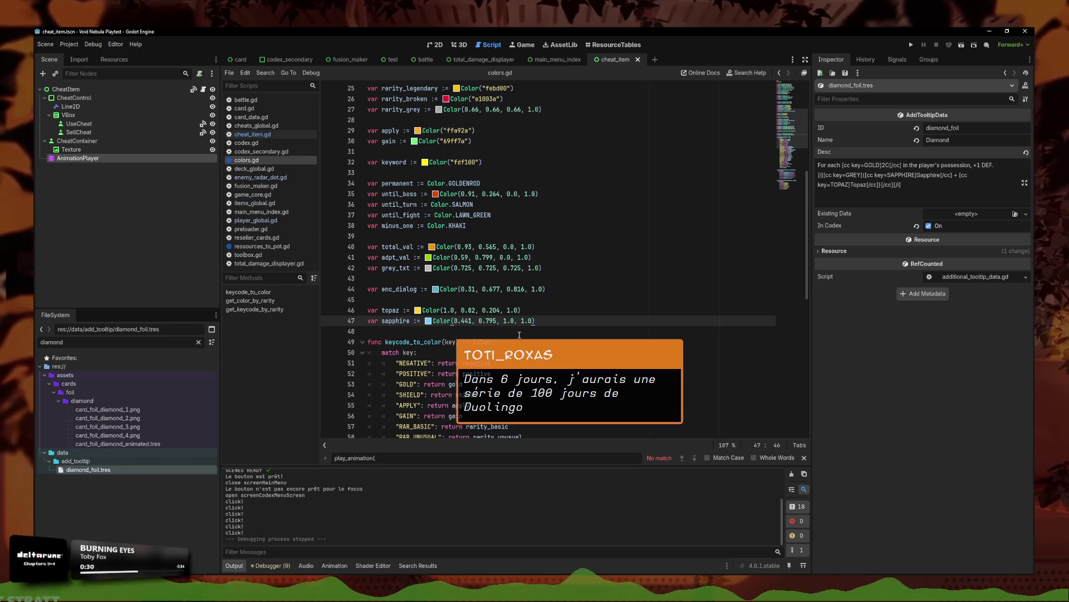
{"action": "left_click", "coordinate": [913, 45]}
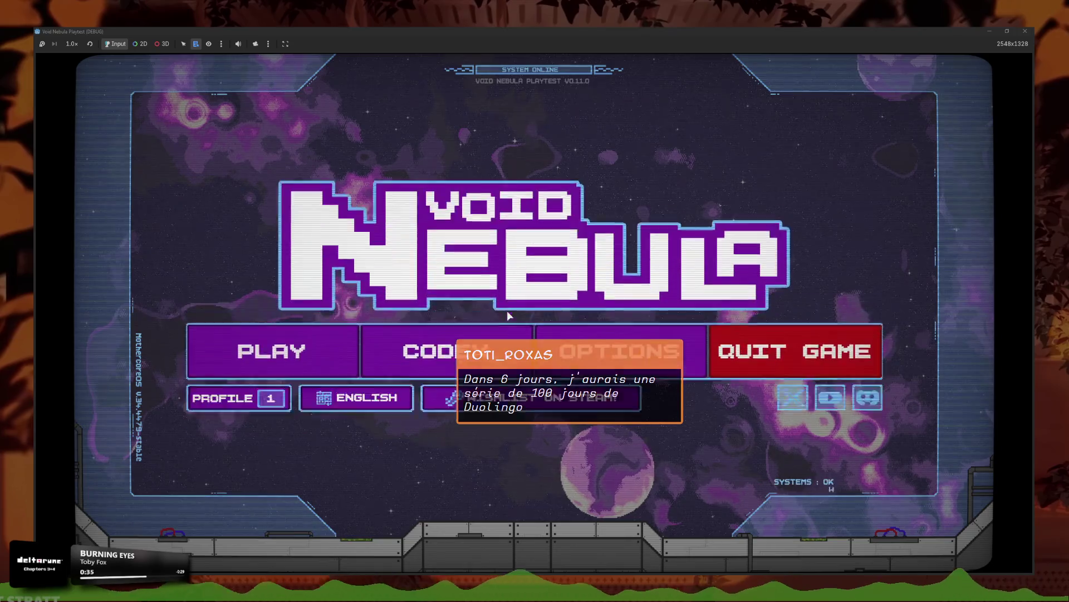
- Check the Diamond and Amethyst tooltips in Codex > Card Materials, then stop and return to colors.gd line 46
{"action": "left_click", "coordinate": [429, 348]}
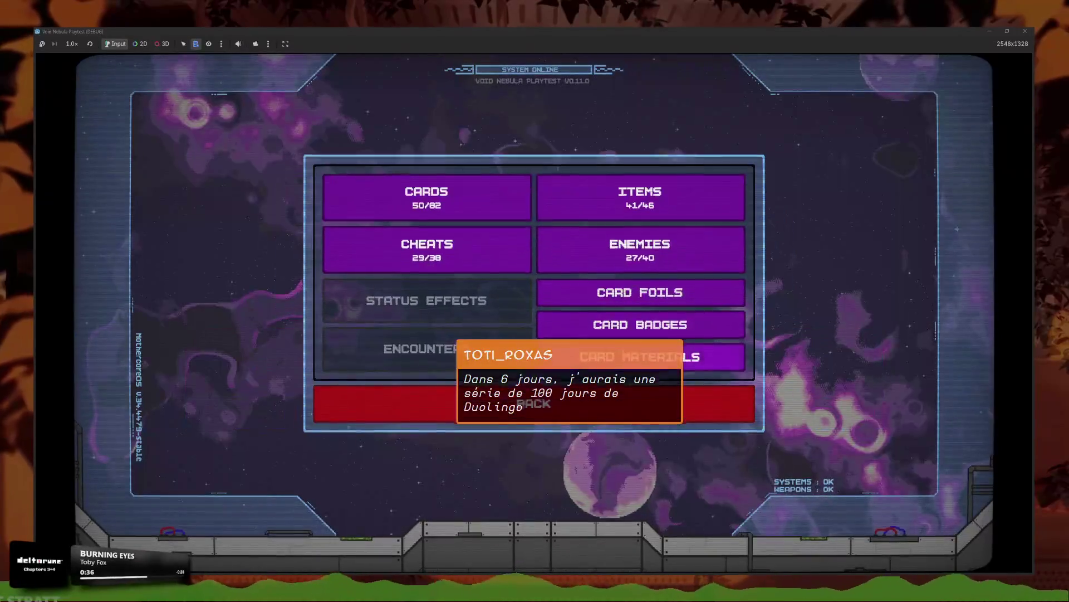
{"action": "left_click", "coordinate": [635, 325]}
{"action": "mouse_move", "coordinate": [490, 329]}
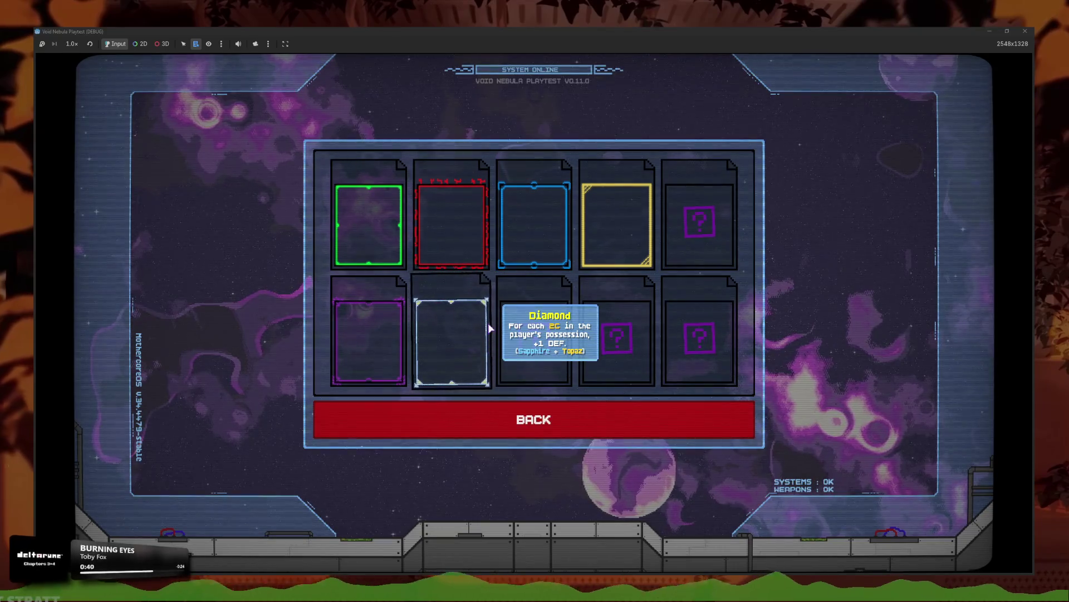
{"action": "mouse_move", "coordinate": [357, 362]}
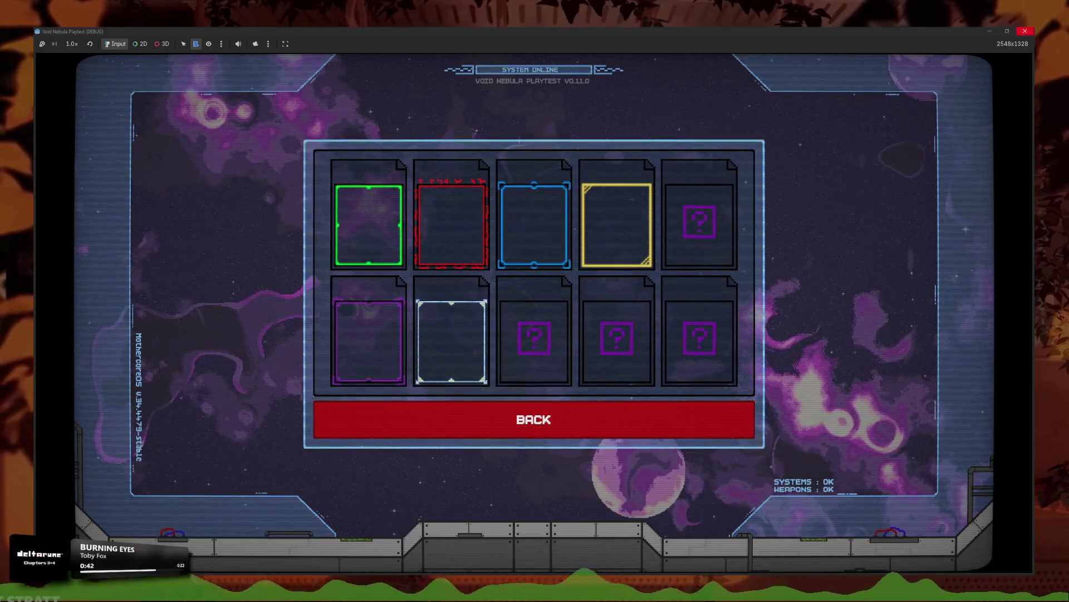
{"action": "key", "text": "F8"}
{"action": "left_click", "coordinate": [585, 310]}
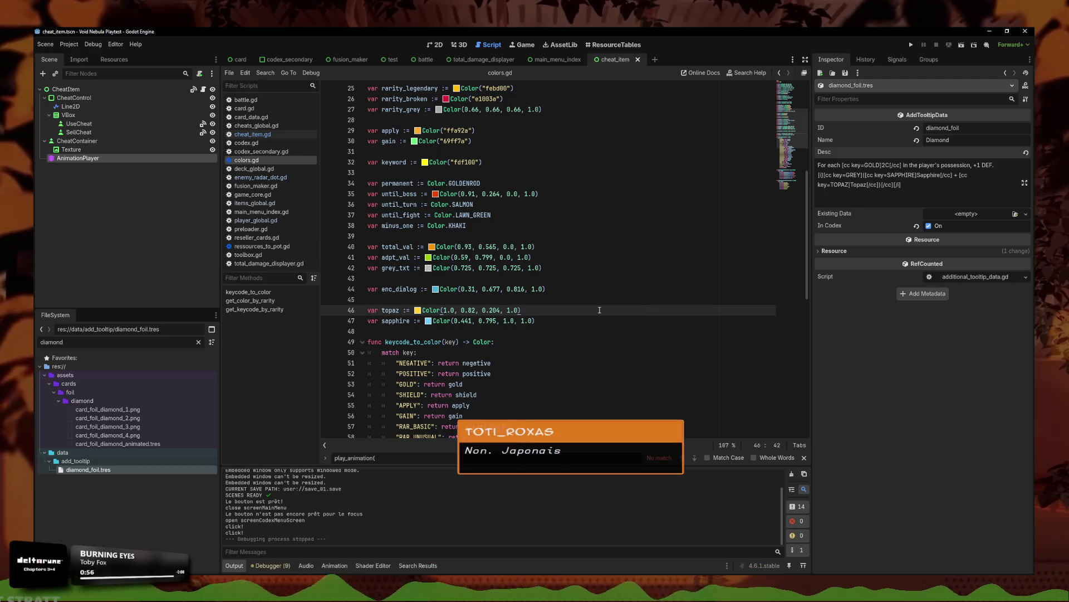
- Inspect the cheat's AnimationPlayer RESET animation tracks, then return to cheat_item.gd
{"action": "left_click", "coordinate": [656, 242]}
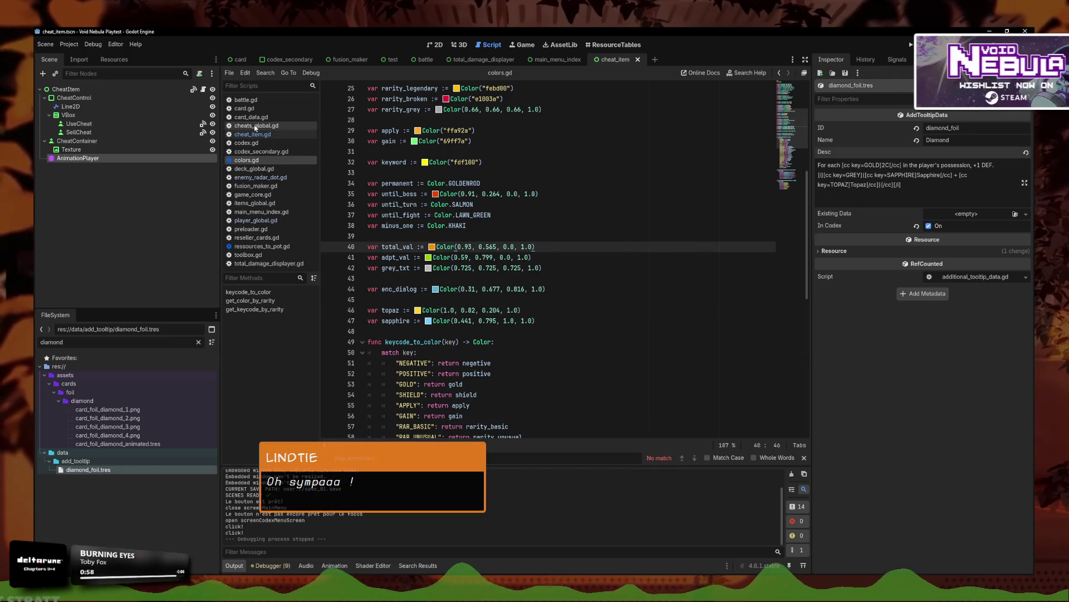
{"action": "key", "text": "alt+Left"}
{"action": "left_click", "coordinate": [436, 48]}
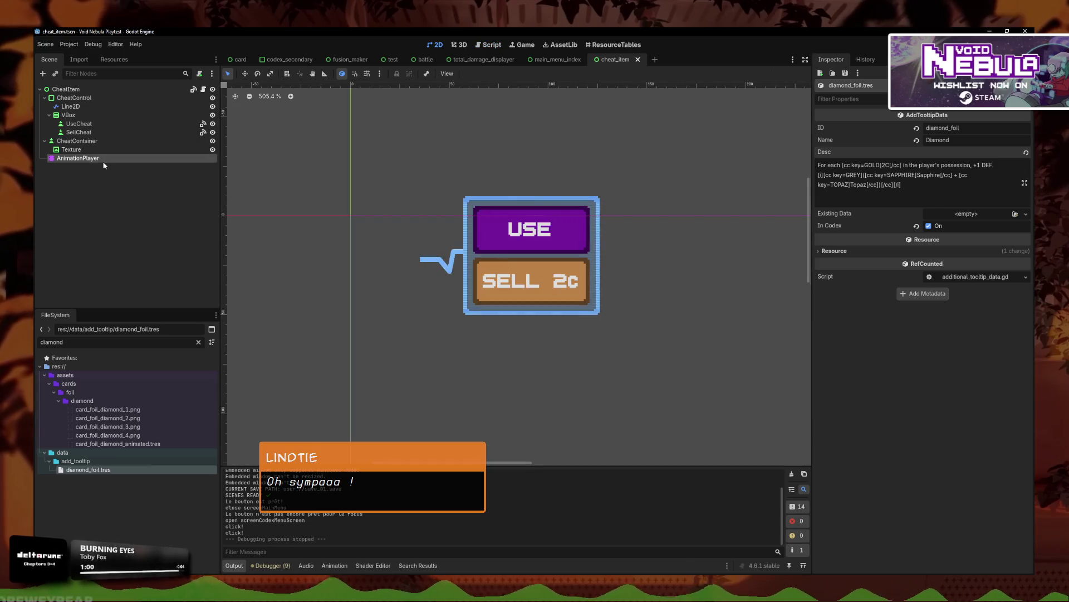
{"action": "left_click", "coordinate": [78, 158]}
{"action": "left_click", "coordinate": [370, 402]}
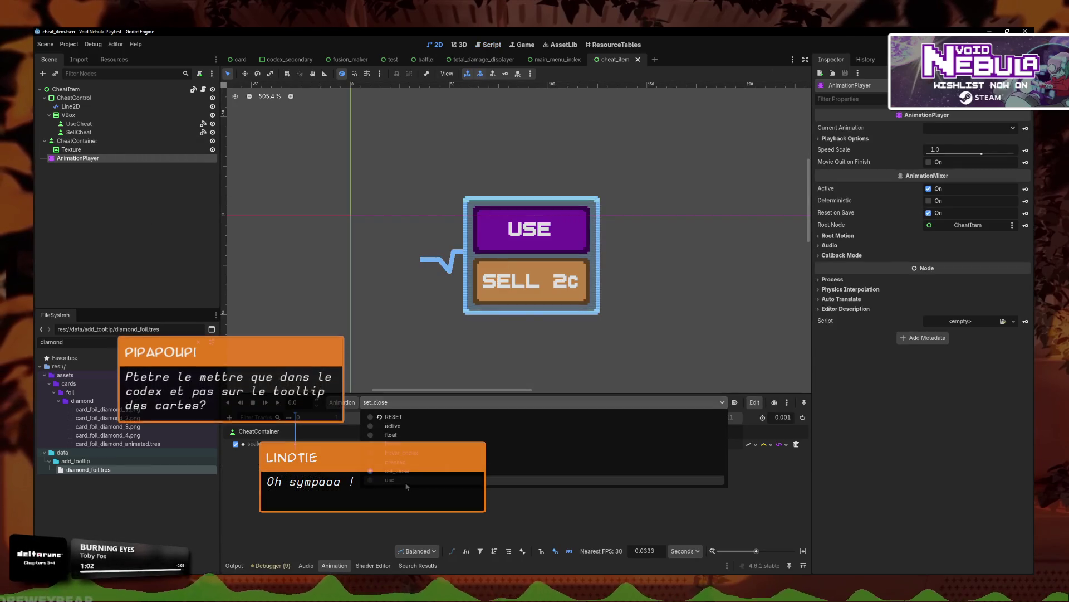
{"action": "left_click", "coordinate": [393, 417]}
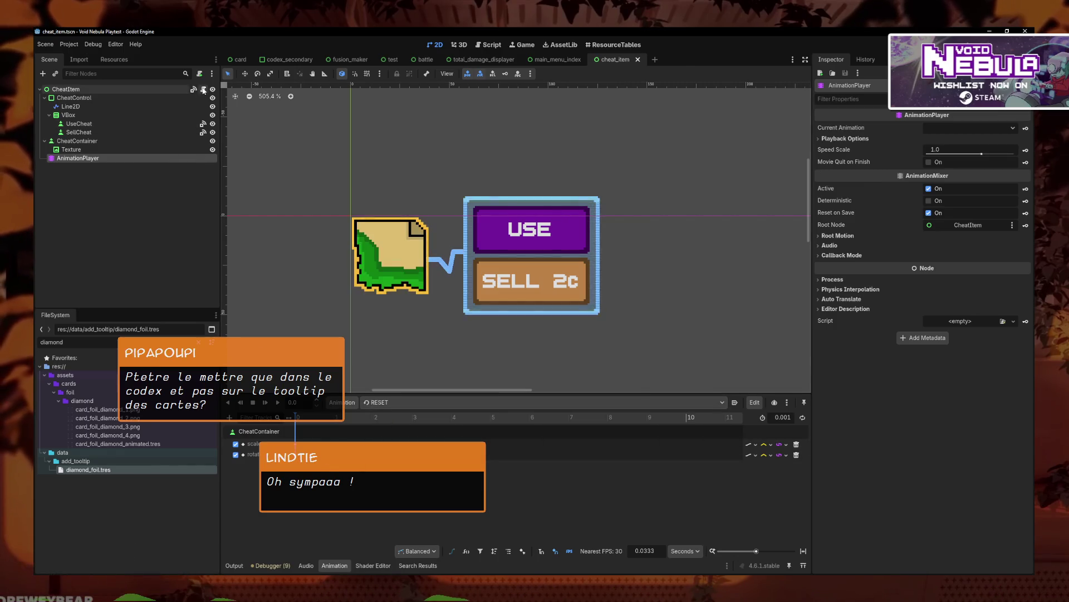
{"action": "left_click", "coordinate": [489, 44]}
- Search cheat_item.gd for 'reset' and cycle through every RESET occurrence
{"action": "key", "text": "ctrl+f"}
{"action": "type", "text": "reset"}
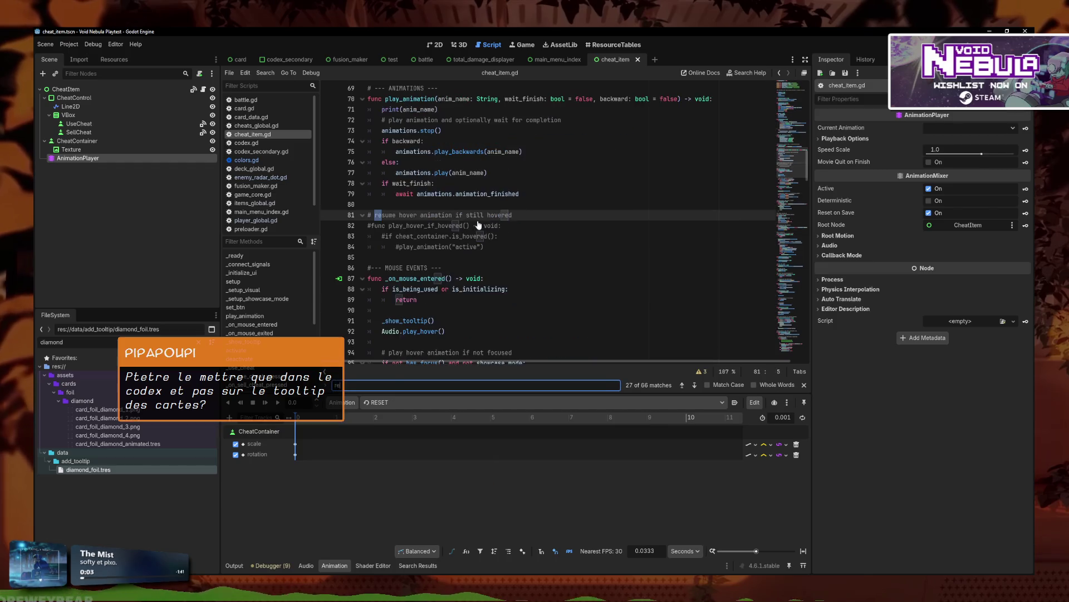
{"action": "left_click", "coordinate": [694, 385]}
{"action": "left_click", "coordinate": [694, 385]}
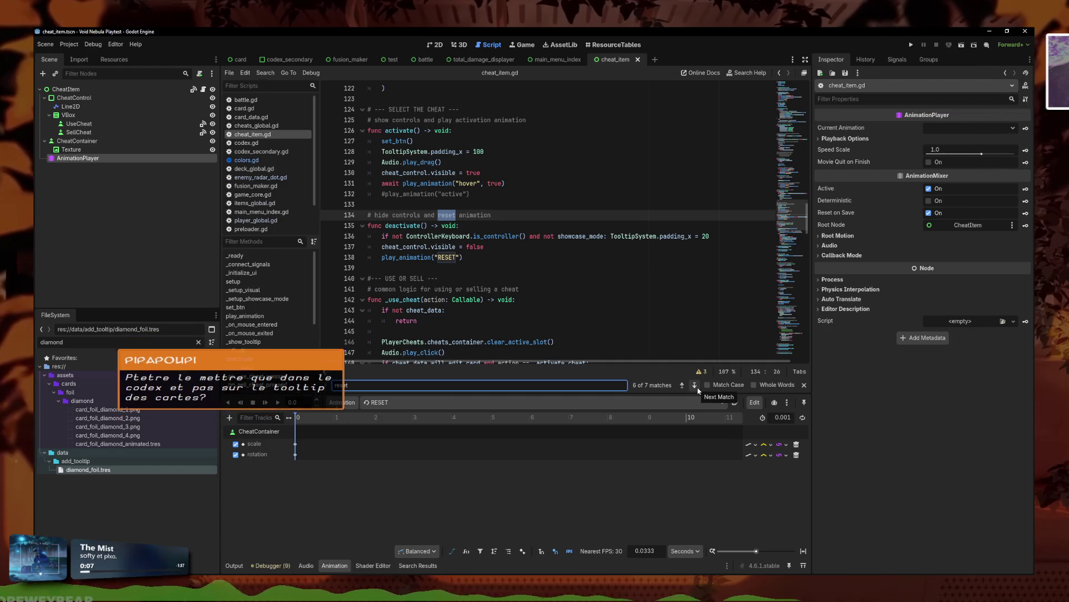
{"action": "left_click", "coordinate": [694, 385]}
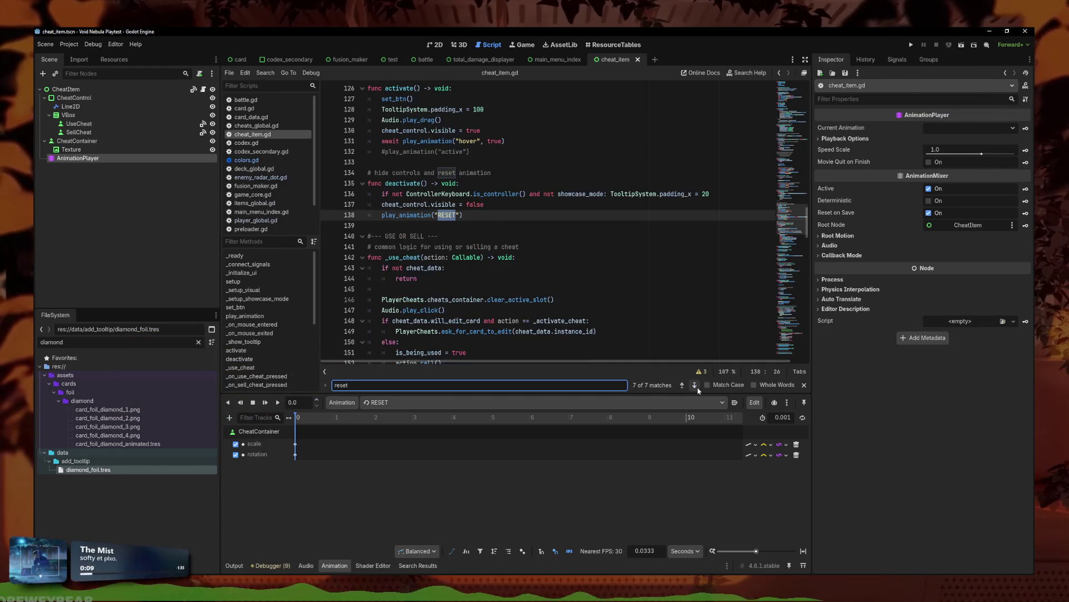
{"action": "left_click", "coordinate": [694, 385]}
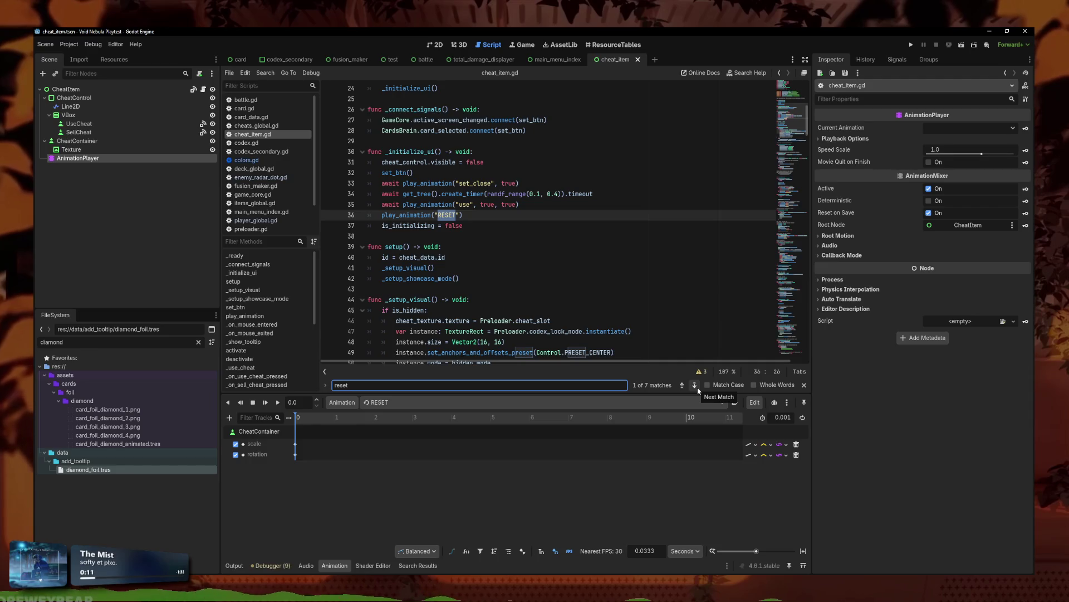
- Search for 'deac' and step through all the deactivate calls, stopping after the focus handler call
{"action": "key", "text": "ctrl+a"}
{"action": "type", "text": "deac"}
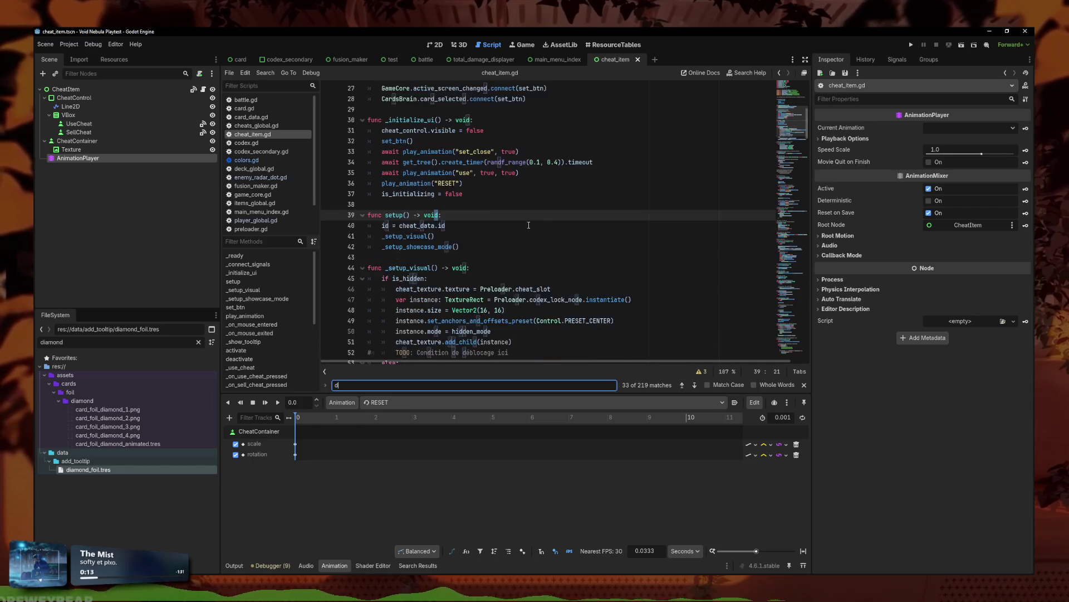
{"action": "left_click", "coordinate": [695, 385]}
{"action": "left_click", "coordinate": [695, 385]}
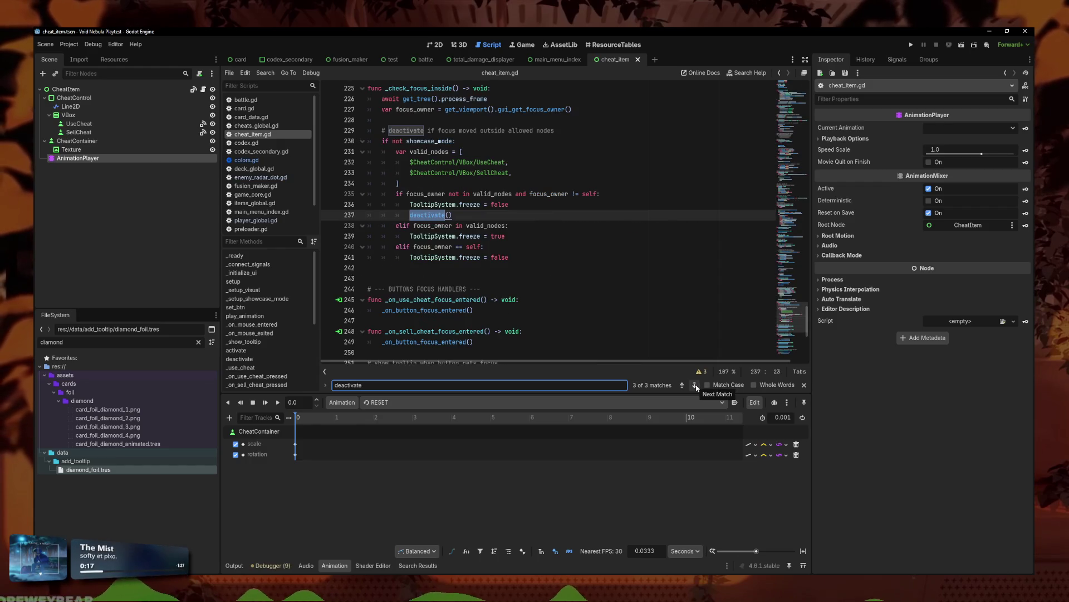
{"action": "left_click", "coordinate": [695, 385]}
{"action": "left_click", "coordinate": [695, 385]}
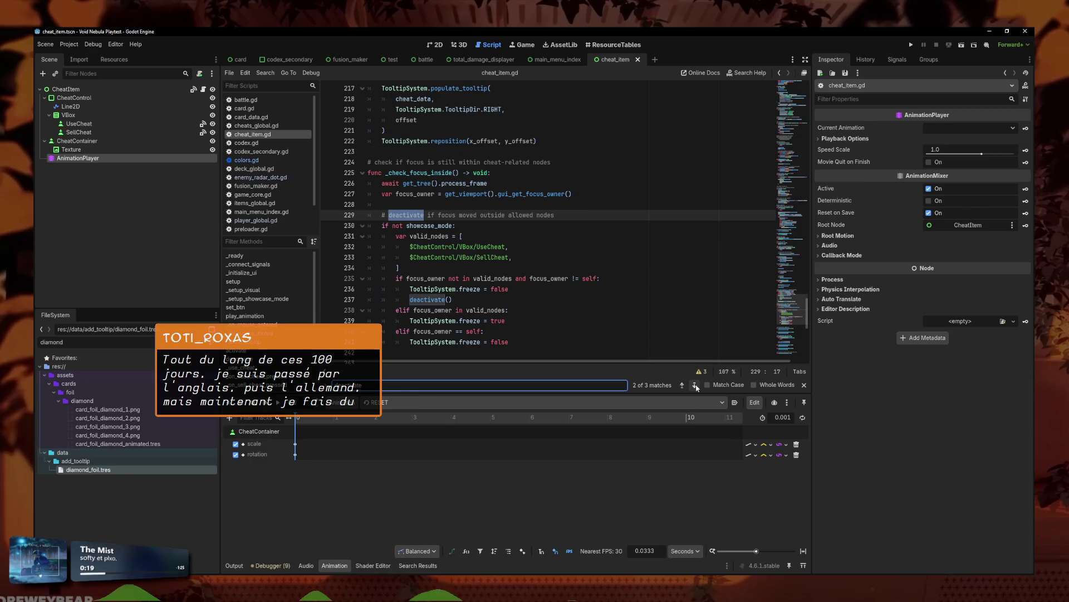
{"action": "left_click", "coordinate": [695, 385]}
{"action": "left_click", "coordinate": [579, 313]}
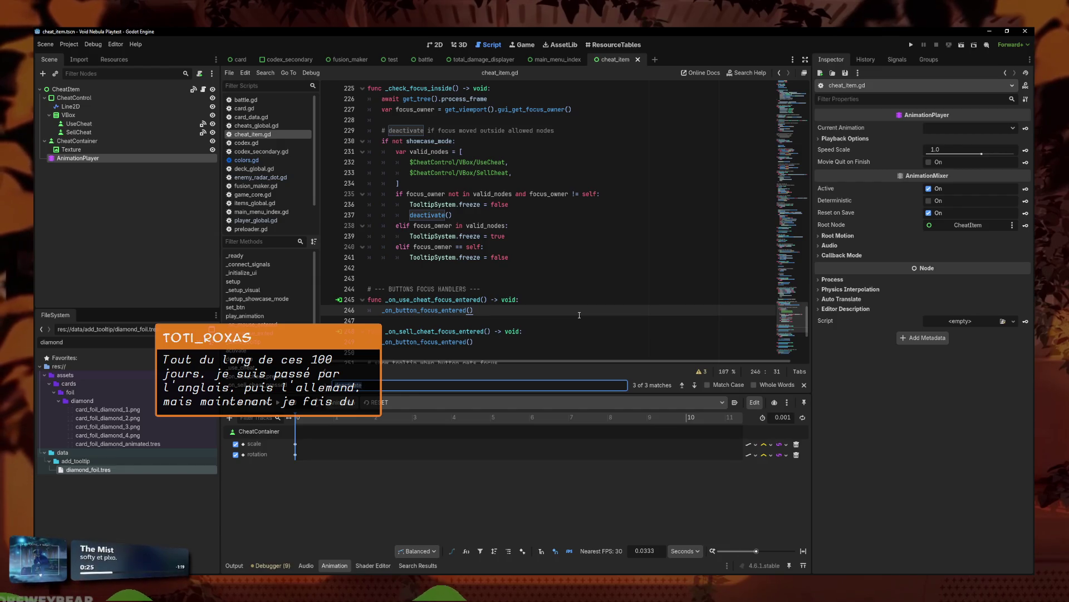
- Go from _ready into _initialize_ui and select its play_animation("RESET") line 36
{"action": "key", "text": "ctrl+f"}
{"action": "type", "text": "\""}
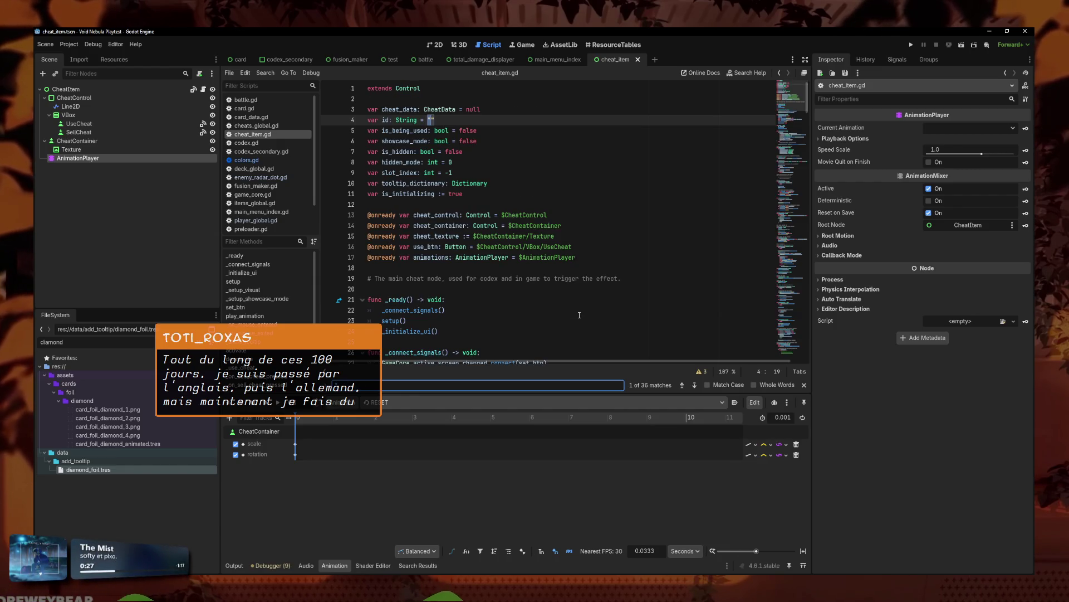
{"action": "scroll", "coordinate": [579, 315], "scroll_direction": "down", "scroll_amount": 4}
{"action": "left_click", "coordinate": [434, 199]}
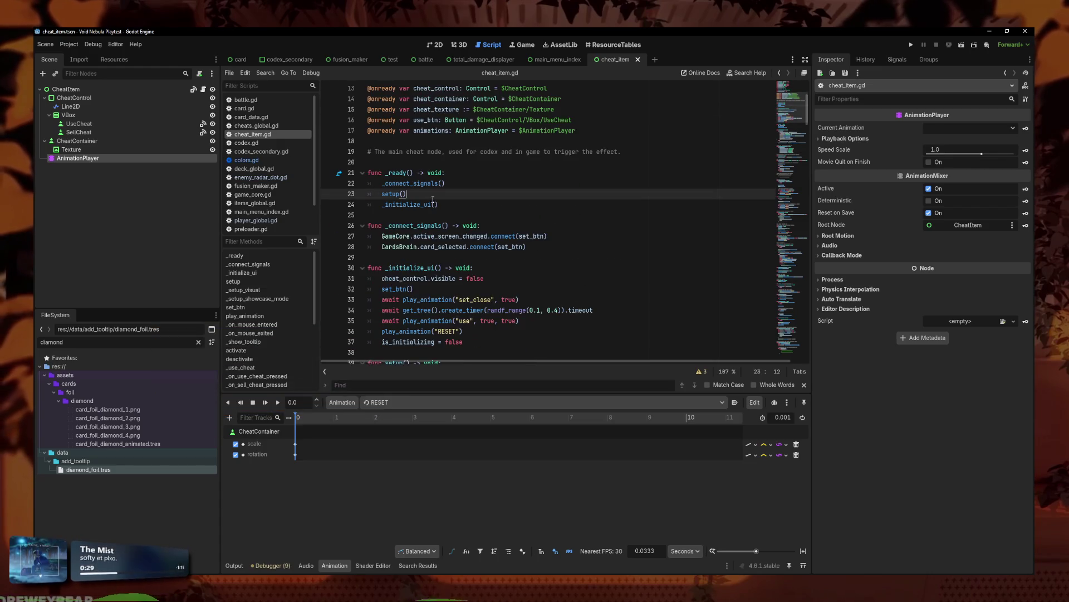
{"action": "left_click", "coordinate": [425, 205], "text": "ctrl"}
{"action": "left_click", "coordinate": [497, 278]}
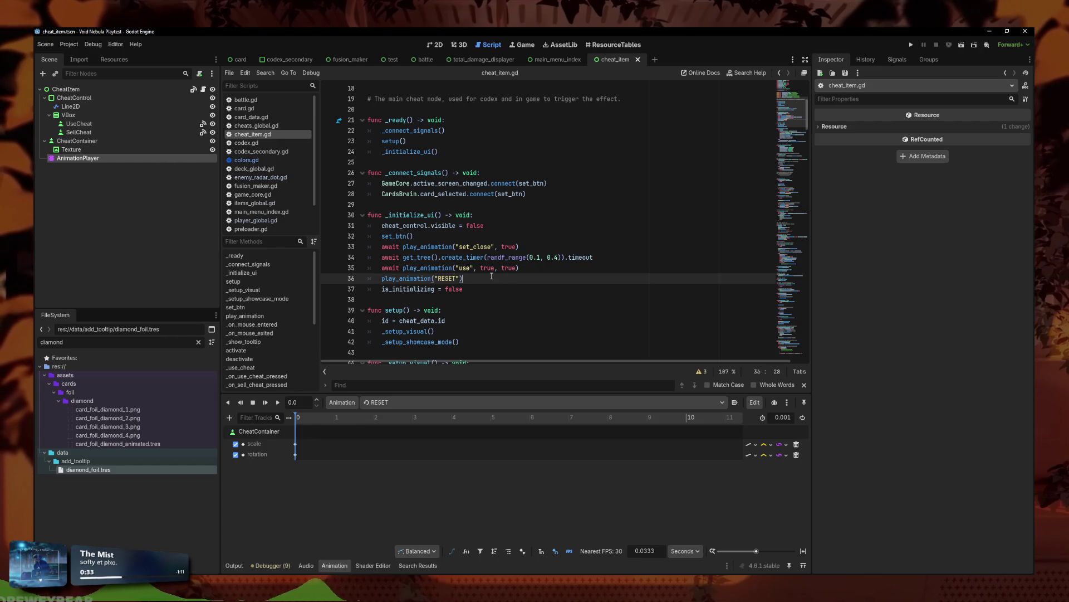
{"action": "triple_click", "coordinate": [429, 278]}
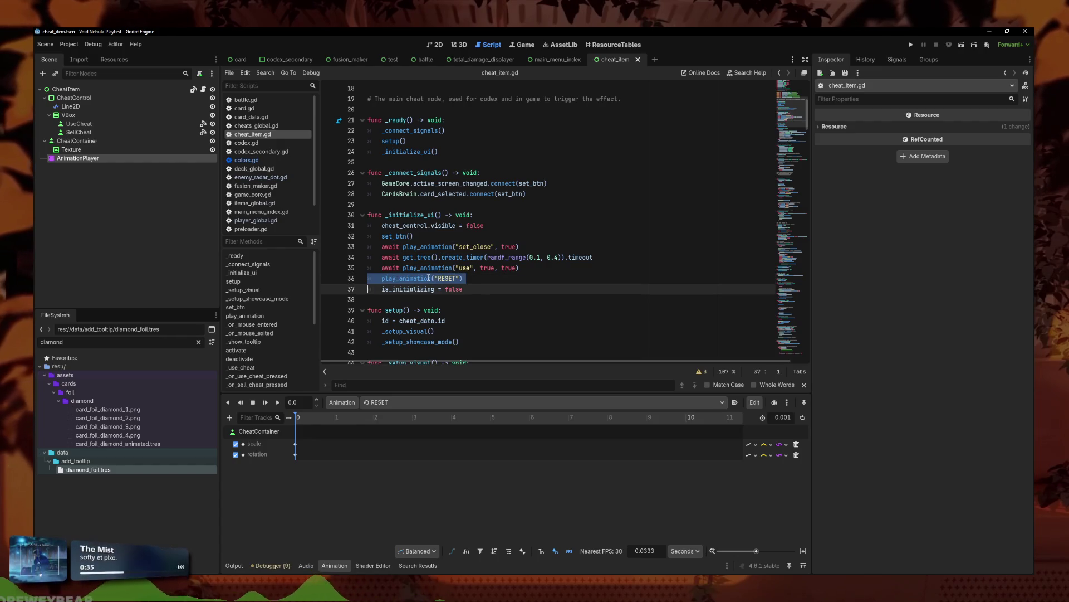
- Preview the use animation on the cheat's Texture node in the Animation panel
{"action": "left_click", "coordinate": [438, 44]}
{"action": "left_click", "coordinate": [404, 244]}
{"action": "left_click", "coordinate": [390, 402]}
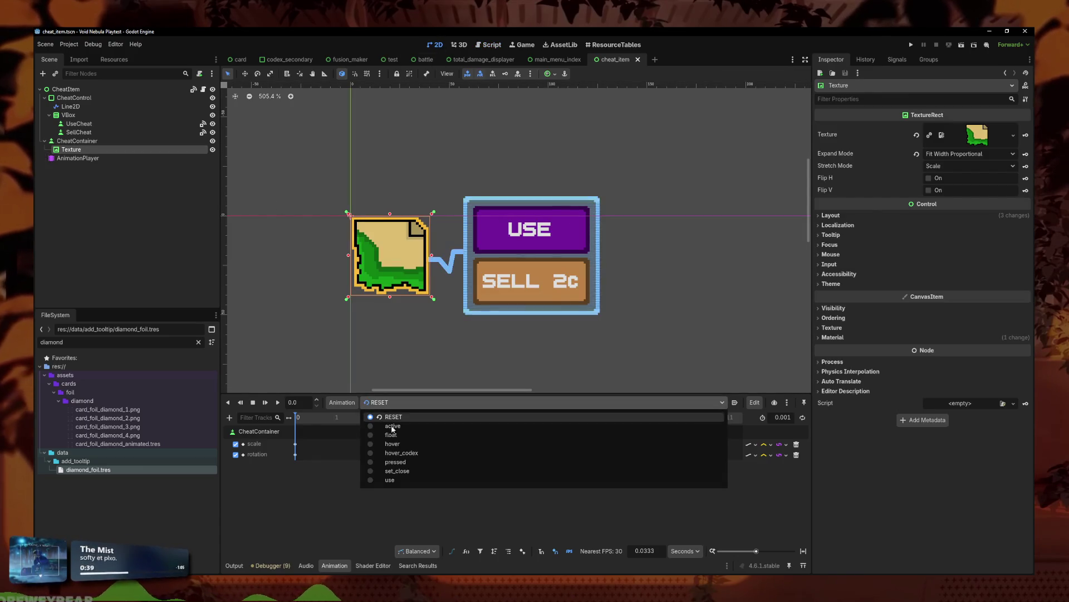
{"action": "left_click", "coordinate": [390, 479]}
{"action": "left_click", "coordinate": [309, 415]}
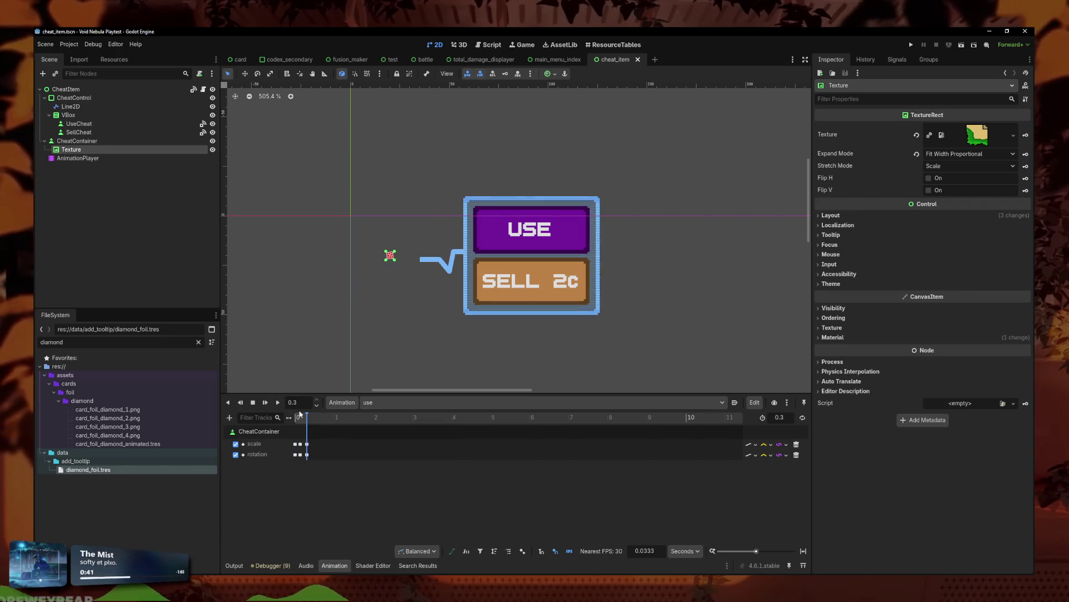
{"action": "left_click", "coordinate": [240, 403]}
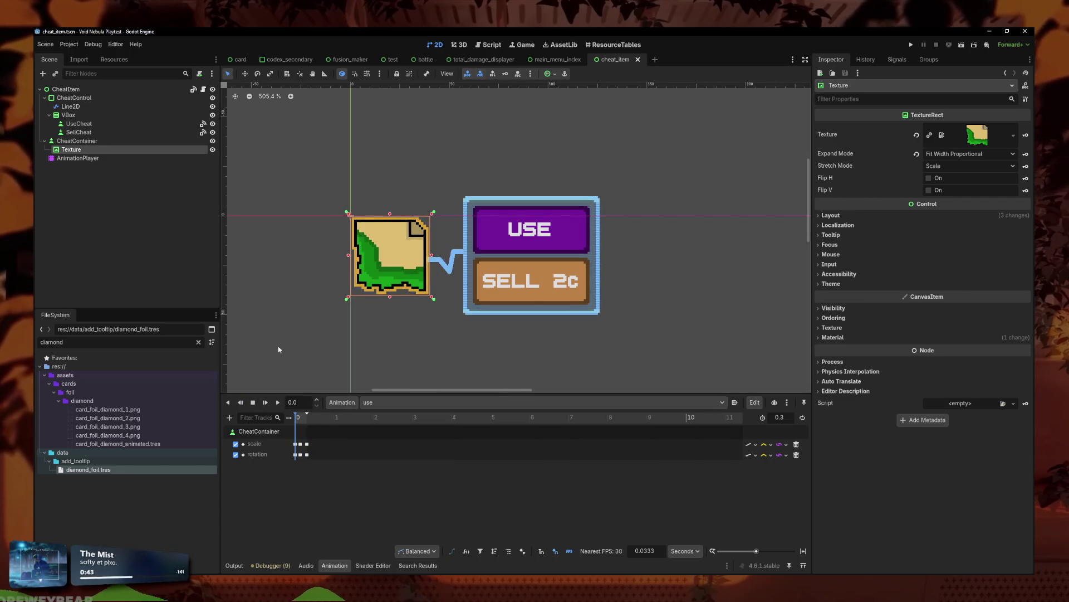
- Comment out the RESET call, move set_close to the top of _ready, and remove its ', true' argument
{"action": "left_click", "coordinate": [203, 89]}
{"action": "left_click", "coordinate": [437, 278]}
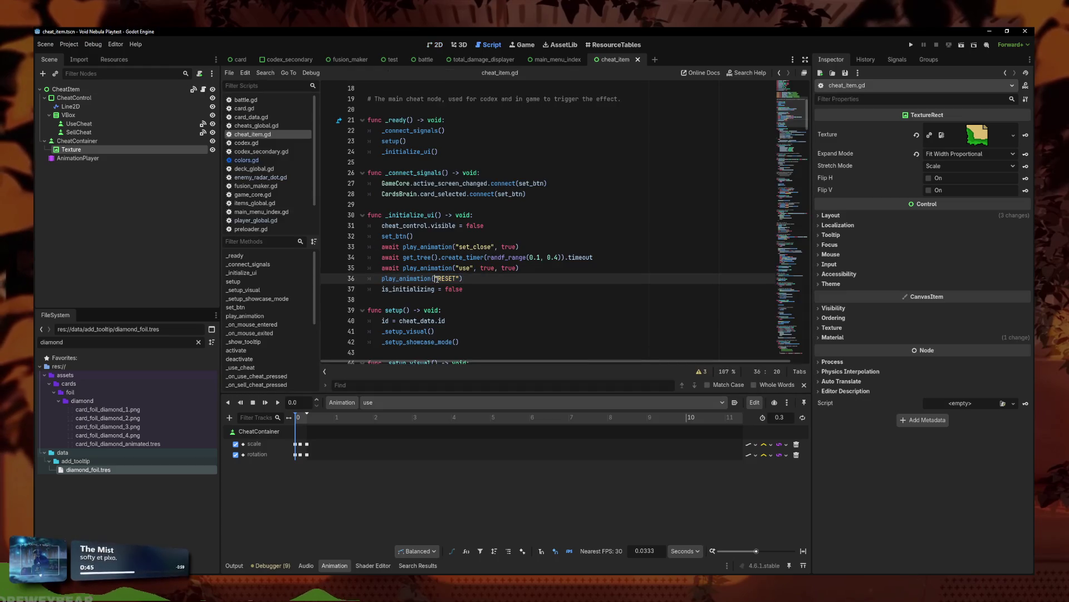
{"action": "key", "text": "ctrl+k"}
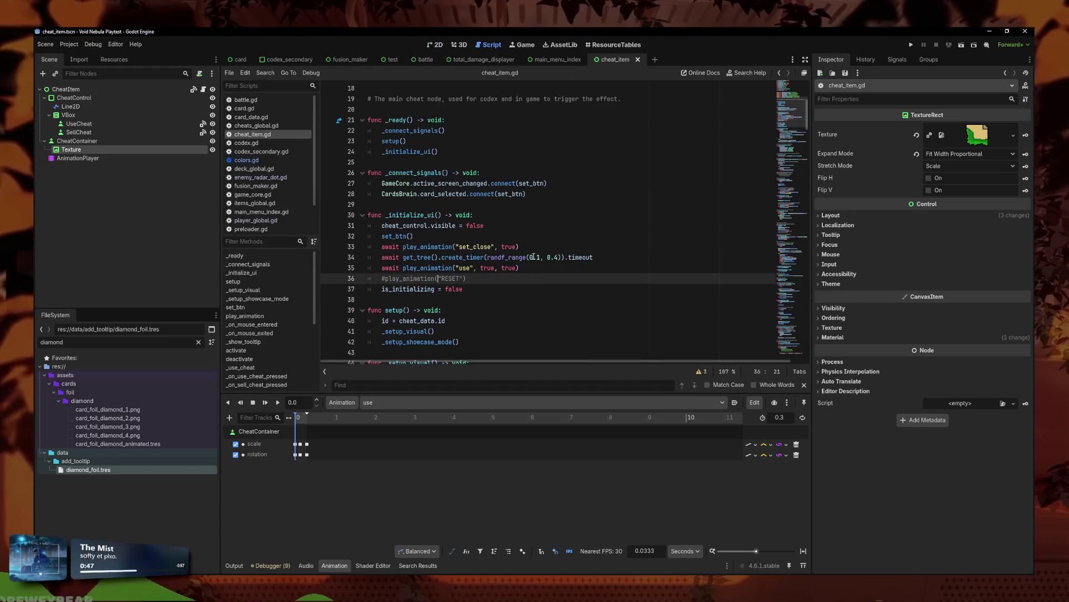
{"action": "left_click", "coordinate": [443, 246]}
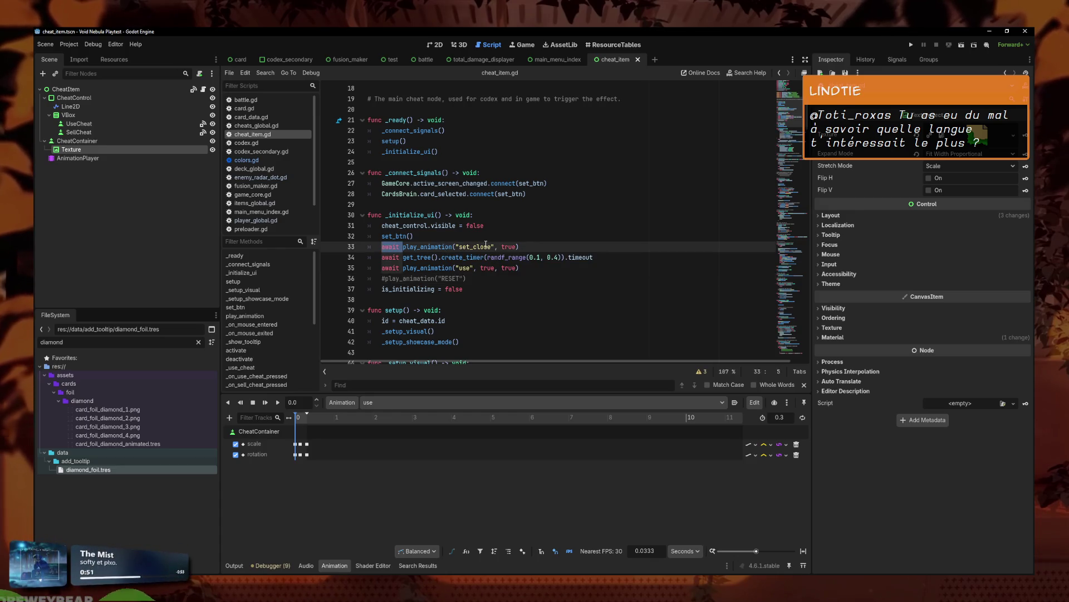
{"action": "key", "text": "alt+Up"}
{"action": "key", "text": "alt+Up"}
{"action": "key", "text": "alt+Up"}
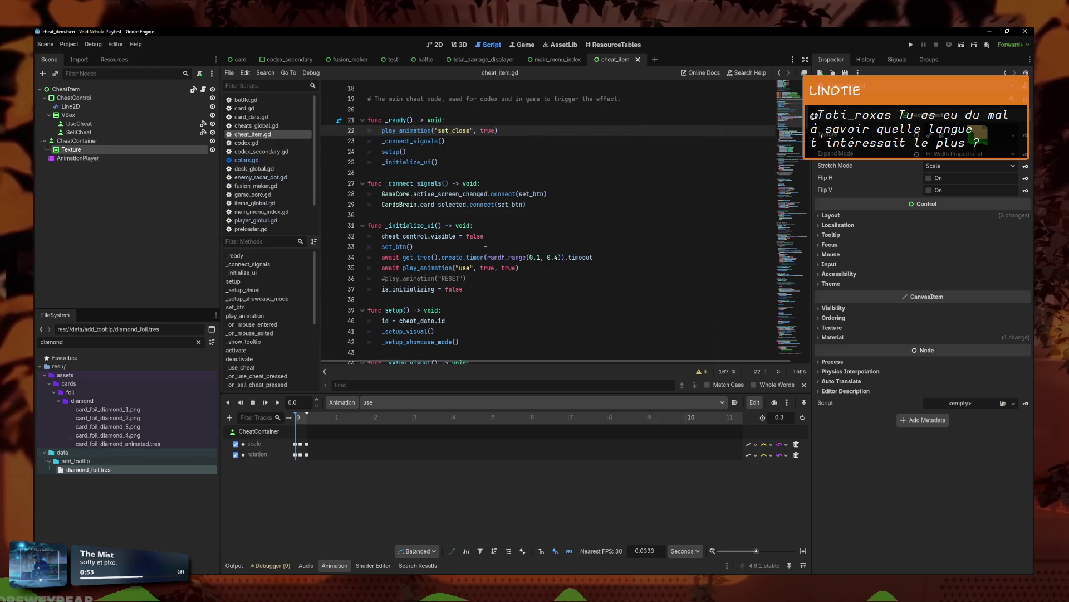
{"action": "left_click", "coordinate": [542, 164]}
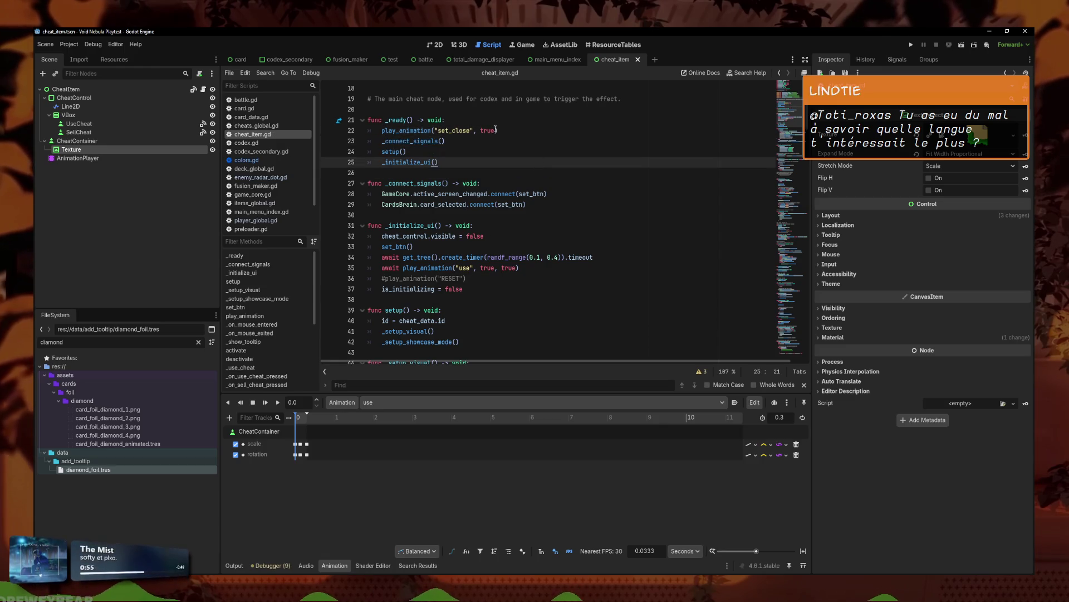
{"action": "left_click_drag", "start_coordinate": [496, 131], "coordinate": [474, 130]}
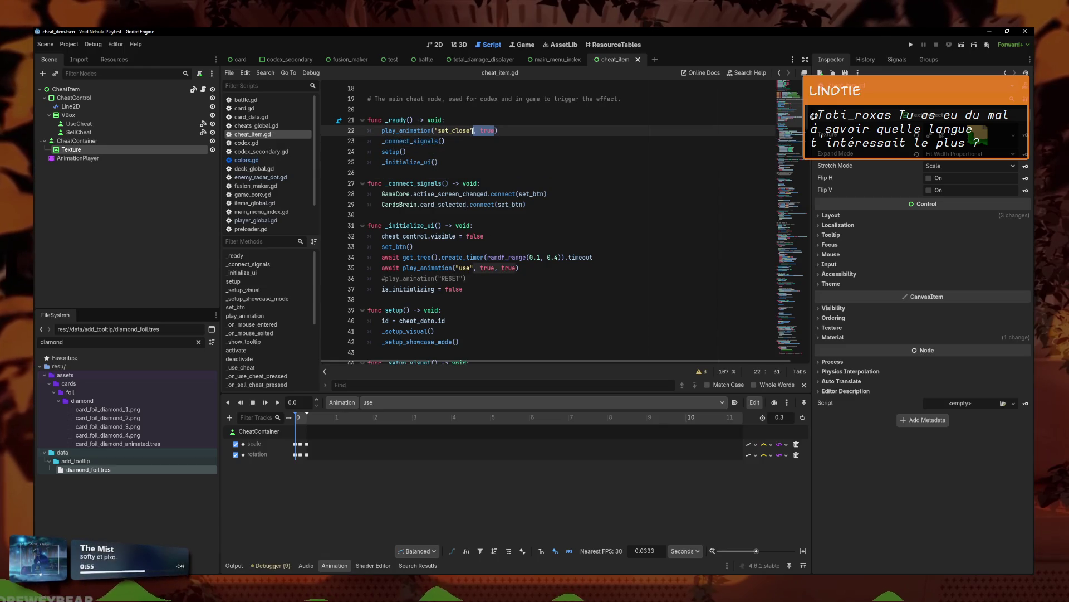
- Run the project and browse both pages of the Cheats codex
{"action": "left_click", "coordinate": [911, 45]}
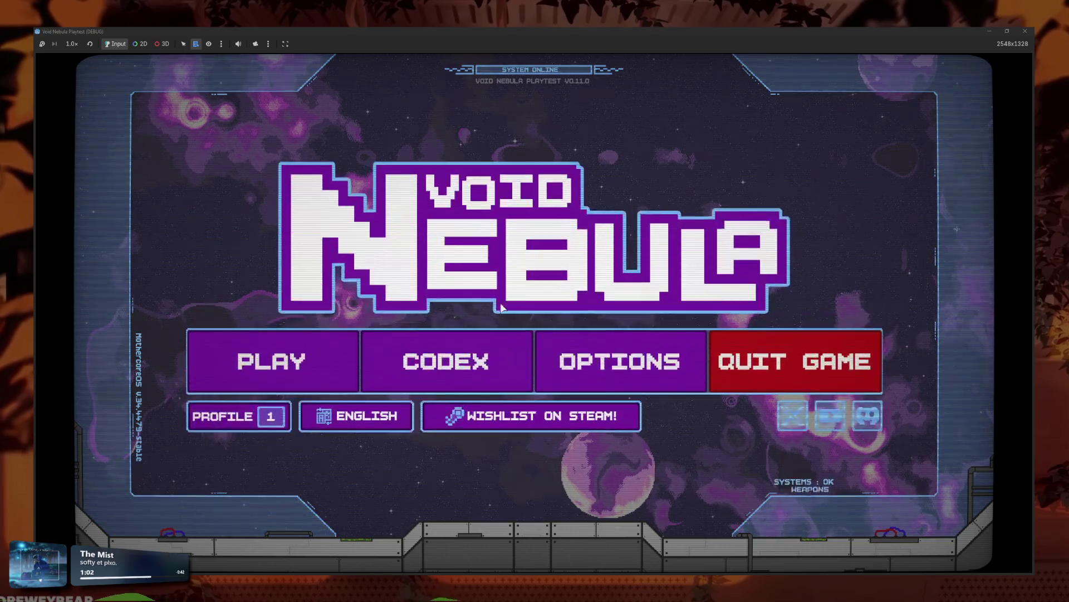
{"action": "left_click", "coordinate": [477, 358]}
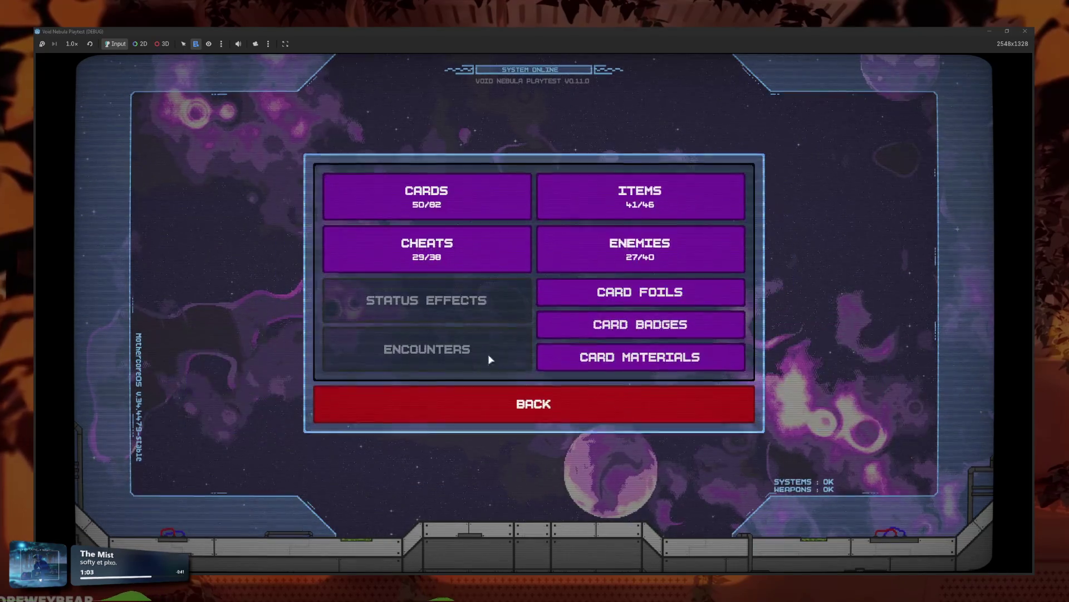
{"action": "left_click", "coordinate": [492, 368]}
{"action": "left_click", "coordinate": [603, 395]}
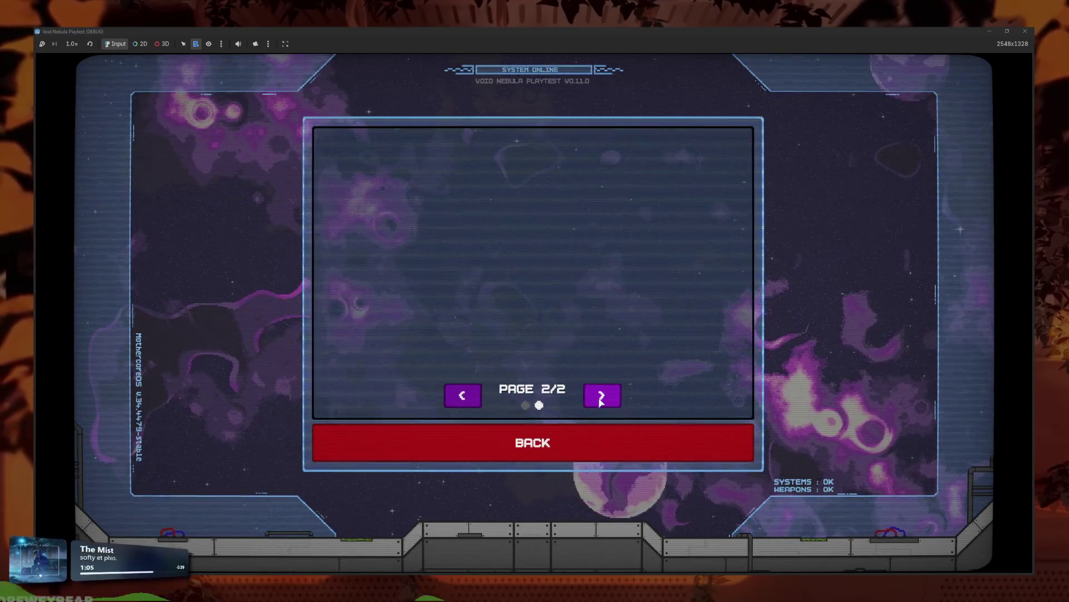
{"action": "left_click", "coordinate": [559, 440]}
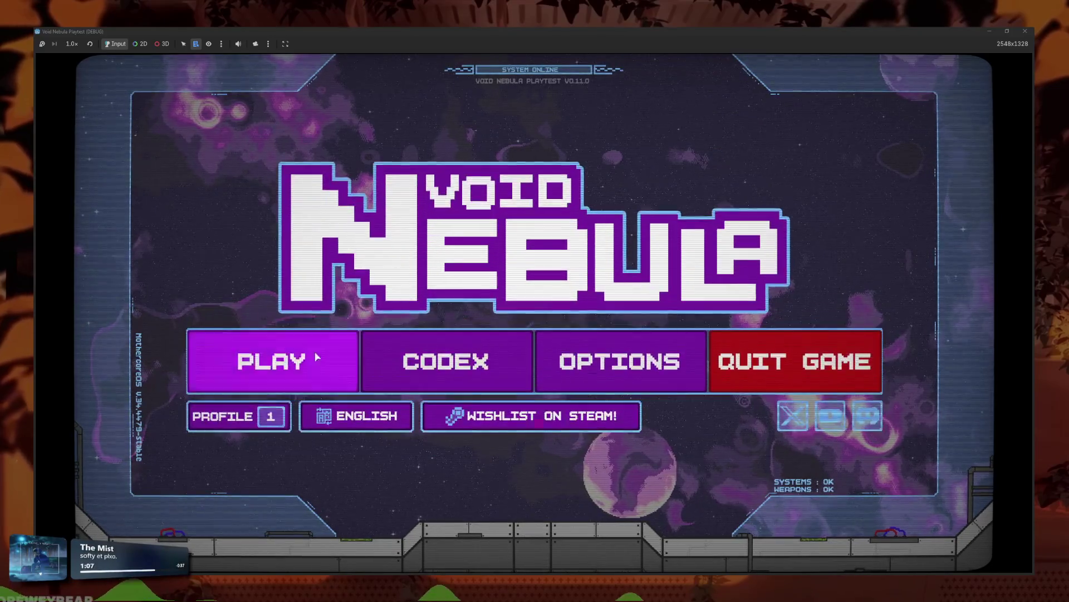
- Start a new Faceless run, use the third cheat card, then close the game and return to the set_close line
{"action": "left_click", "coordinate": [346, 360]}
{"action": "key", "text": "Left"}
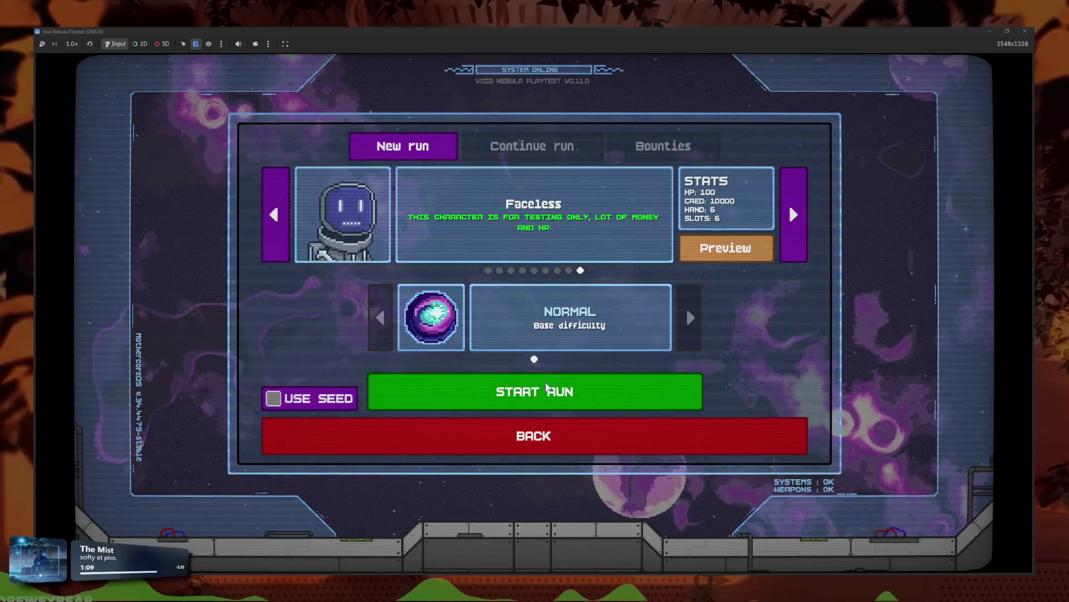
{"action": "left_click", "coordinate": [573, 390]}
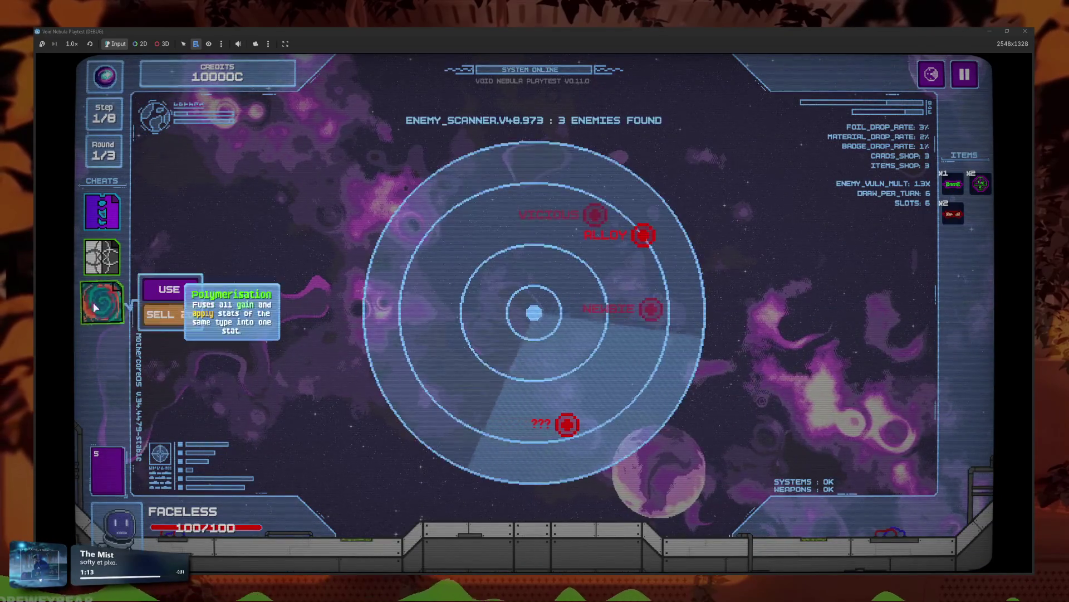
{"action": "left_click", "coordinate": [92, 302]}
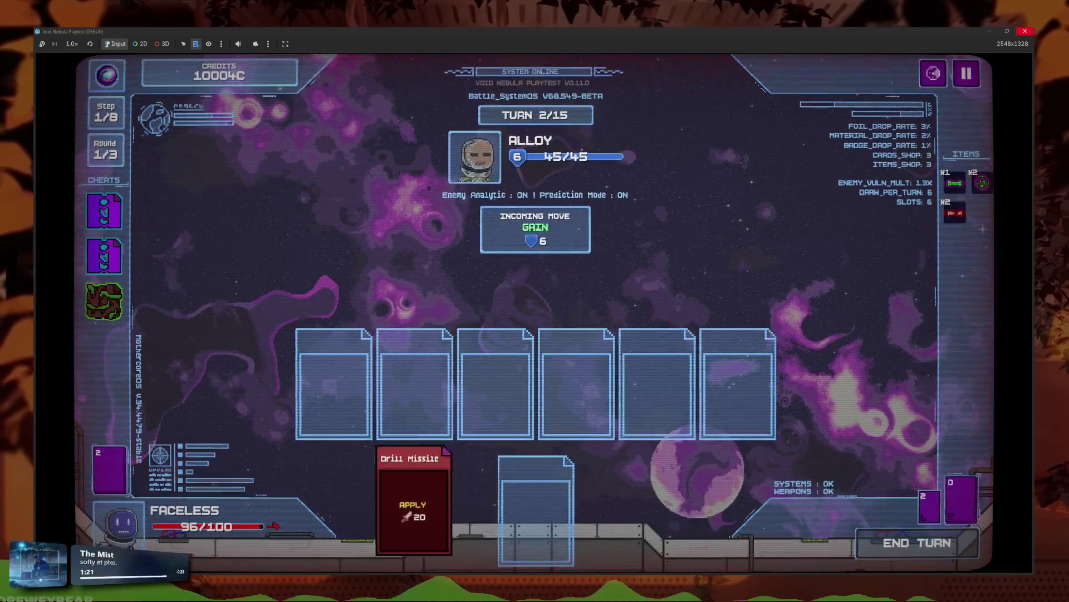
{"action": "left_click", "coordinate": [1025, 31]}
{"action": "left_click", "coordinate": [479, 130]}
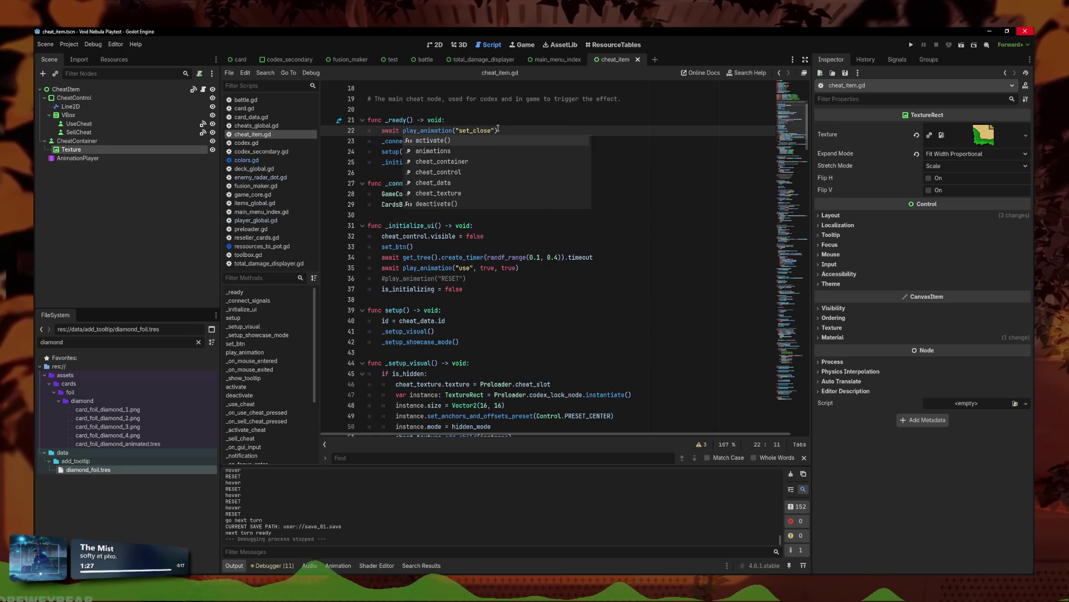
- Save cheat_item.gd, review _connect_signals, setup, _setup_visual and _setup_showcase_mode, then run the project
{"action": "key", "text": "ctrl+s"}
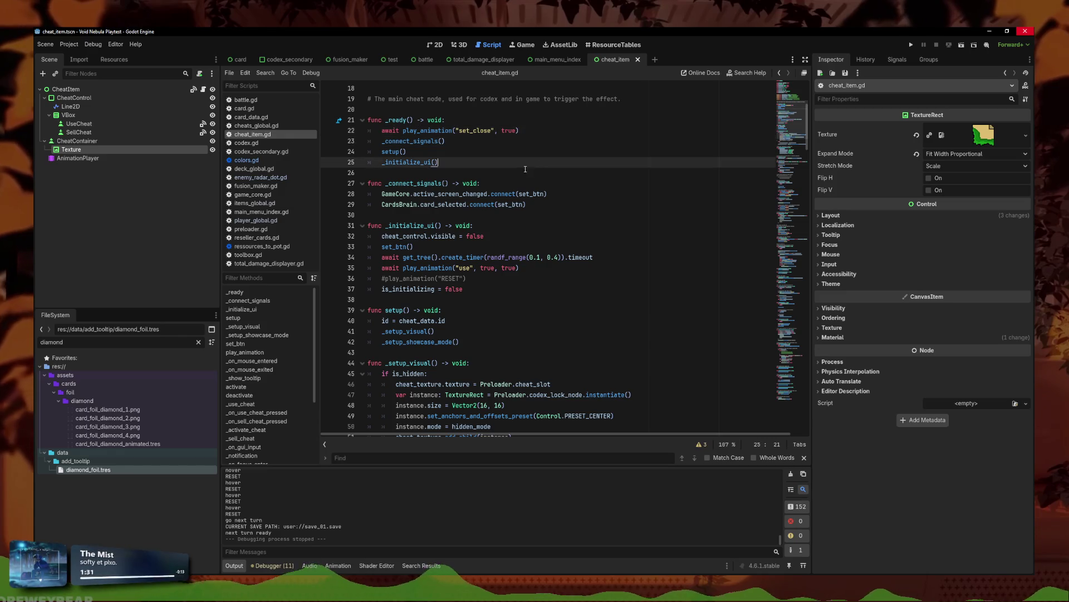
{"action": "left_click", "coordinate": [423, 142], "text": "ctrl"}
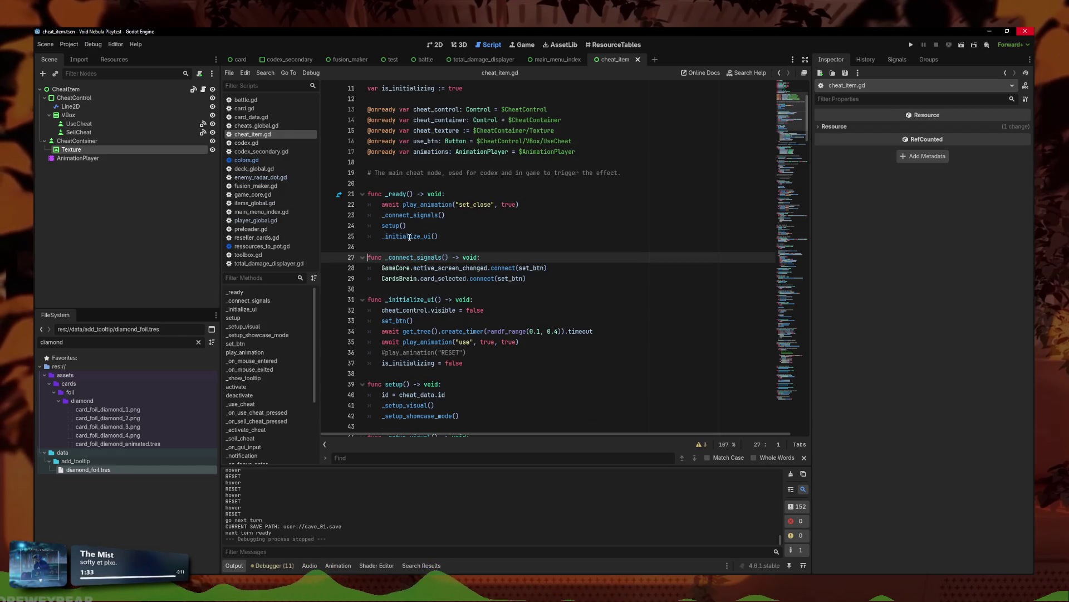
{"action": "left_click", "coordinate": [393, 226], "text": "ctrl"}
{"action": "left_click", "coordinate": [406, 278], "text": "ctrl"}
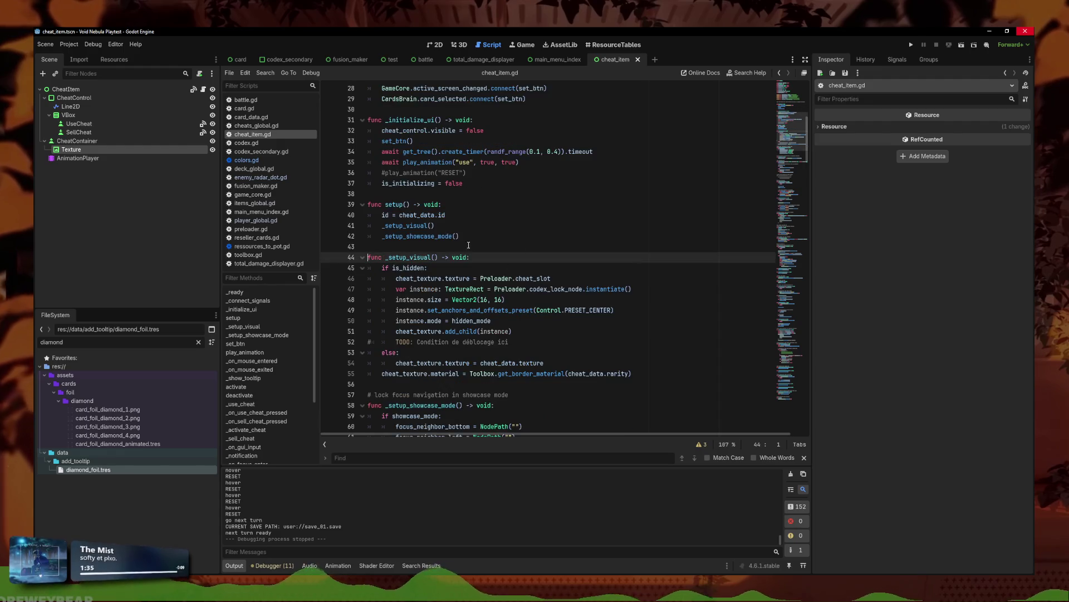
{"action": "left_click", "coordinate": [417, 236], "text": "ctrl"}
{"action": "scroll", "coordinate": [567, 313], "scroll_direction": "up", "scroll_amount": 5}
{"action": "scroll", "coordinate": [567, 314], "scroll_direction": "up", "scroll_amount": 8}
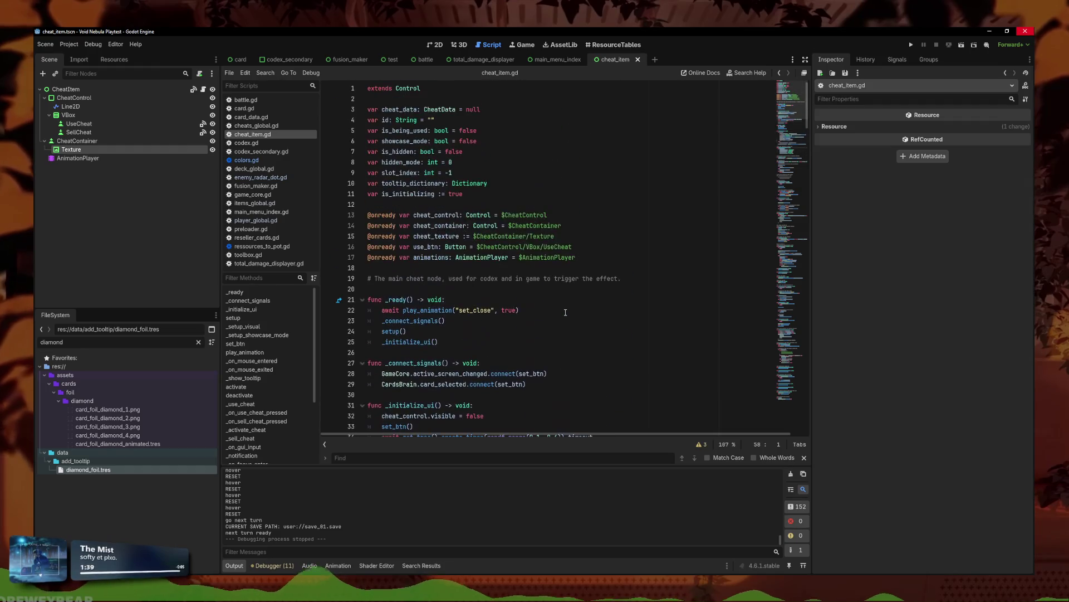
{"action": "left_click", "coordinate": [596, 304]}
{"action": "scroll", "coordinate": [597, 304], "scroll_direction": "down", "scroll_amount": 6}
{"action": "left_click", "coordinate": [557, 309]}
{"action": "left_click", "coordinate": [909, 45]}
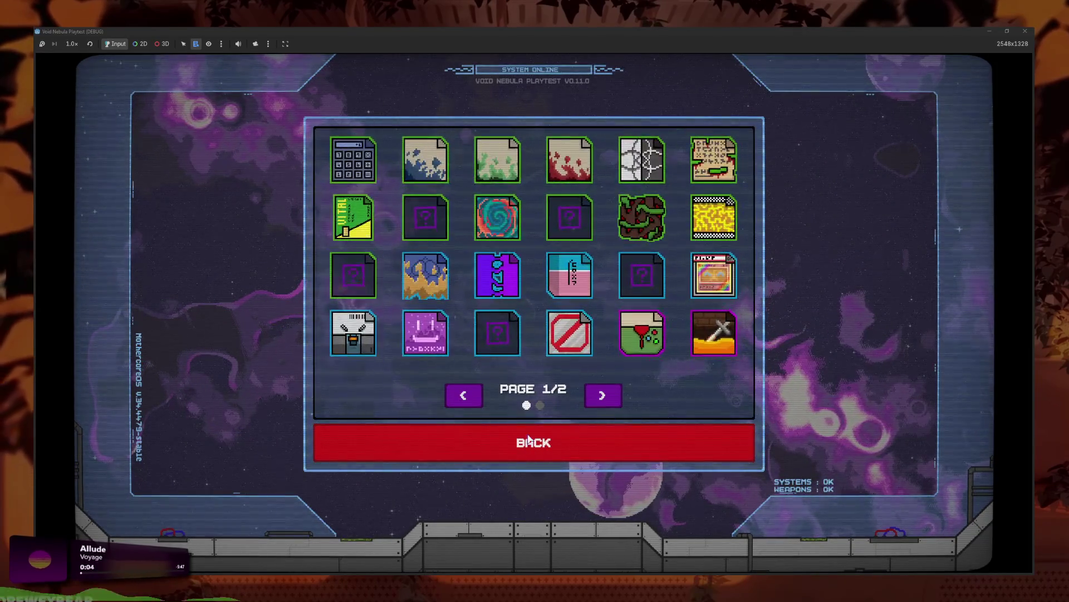
- Flip repeatedly between Cheats codex pages 1/2 and 2/2, then hide the game to return to the editor
{"action": "left_click", "coordinate": [603, 394]}
{"action": "left_click", "coordinate": [465, 400]}
{"action": "left_click", "coordinate": [465, 400]}
{"action": "left_click", "coordinate": [466, 400]}
{"action": "left_click", "coordinate": [465, 400]}
{"action": "left_click", "coordinate": [465, 400]}
{"action": "left_click", "coordinate": [465, 400]}
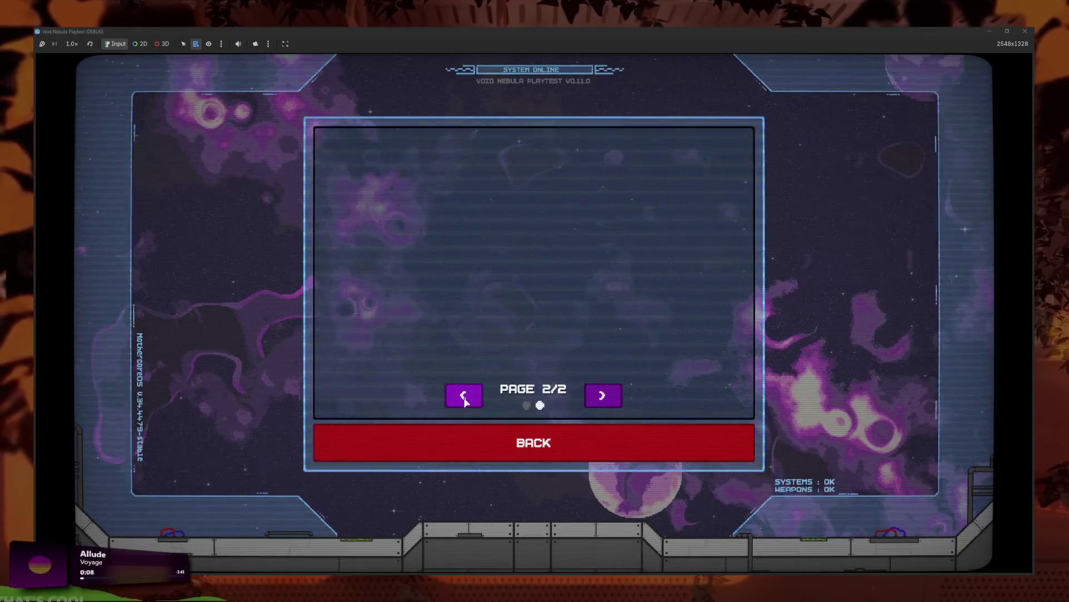
{"action": "left_click", "coordinate": [465, 400]}
{"action": "left_click", "coordinate": [465, 400]}
{"action": "left_click", "coordinate": [466, 400]}
{"action": "left_click", "coordinate": [465, 400]}
{"action": "left_click", "coordinate": [465, 400]}
{"action": "left_click", "coordinate": [465, 400]}
{"action": "left_click", "coordinate": [987, 31]}
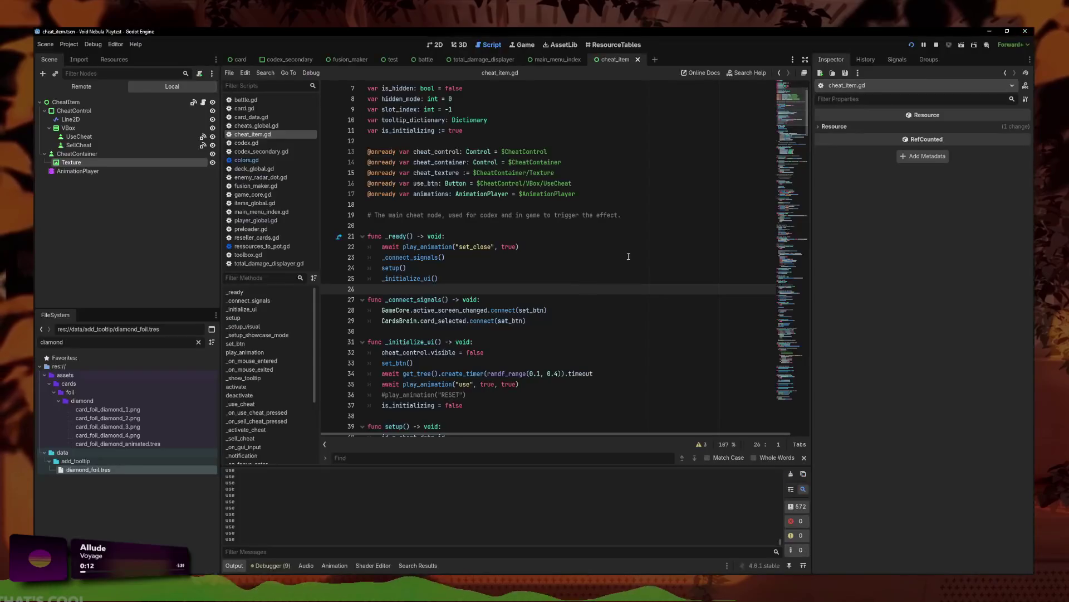
- Move the set_close await from line 22 in _ready down into _initialize_ui and rerun the game
{"action": "left_click", "coordinate": [510, 247]}
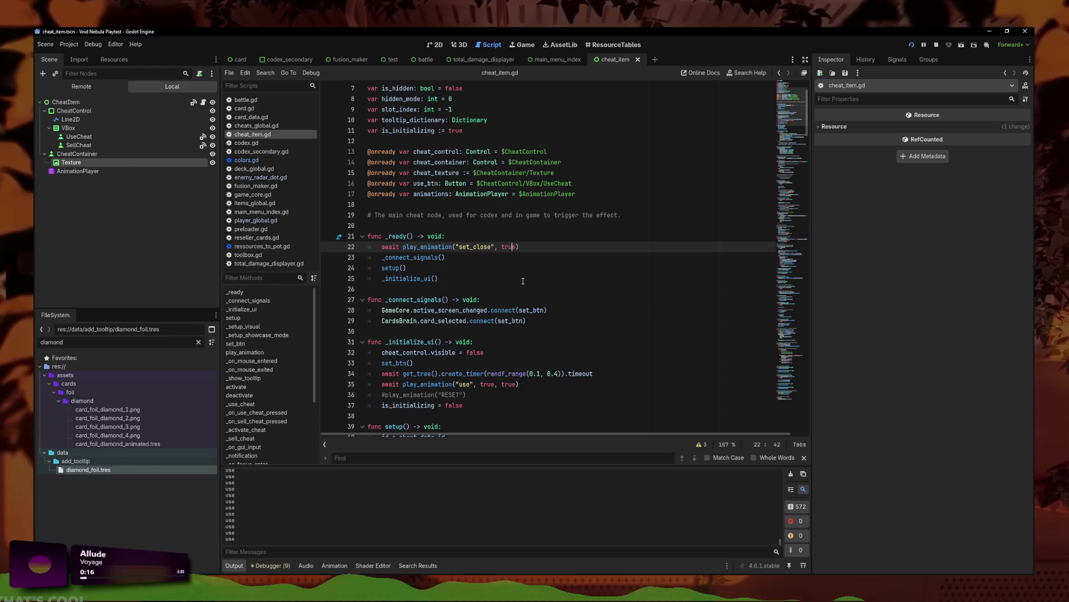
{"action": "scroll", "coordinate": [523, 280], "scroll_direction": "down", "scroll_amount": 1}
{"action": "left_click", "coordinate": [495, 215]}
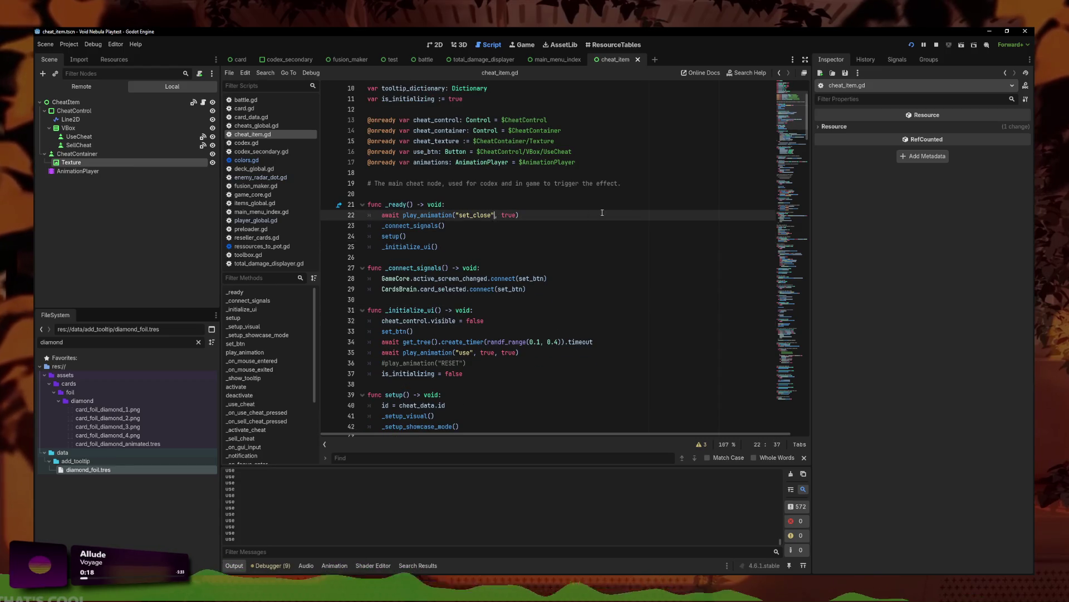
{"action": "key", "text": "alt+Down"}
{"action": "key", "text": "alt+Down"}
{"action": "key", "text": "alt+Down"}
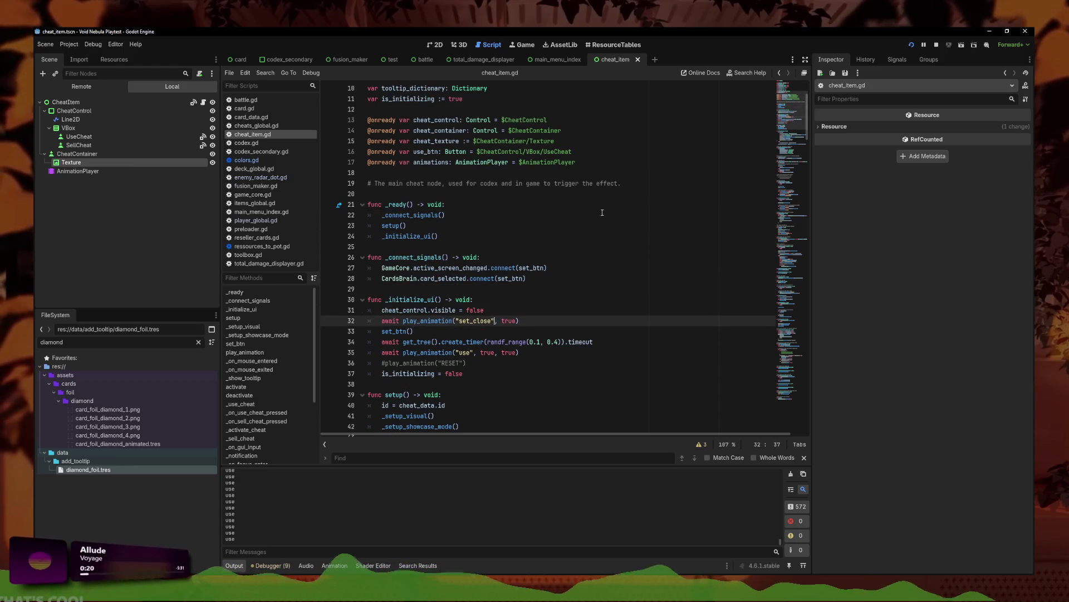
{"action": "key", "text": "alt+Tab"}
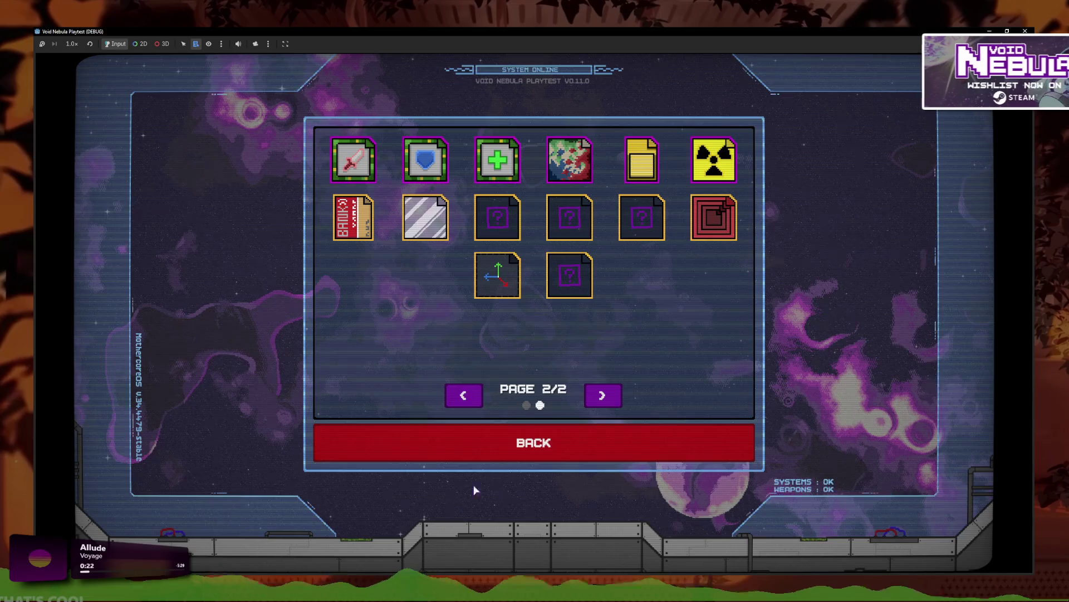
- Flip between the Cheats codex pages to check the animations, then go back to the title menu
{"action": "left_click", "coordinate": [601, 395]}
{"action": "left_click", "coordinate": [602, 396]}
{"action": "left_click", "coordinate": [602, 395]}
{"action": "left_click", "coordinate": [601, 396]}
{"action": "left_click", "coordinate": [601, 398]}
{"action": "left_click", "coordinate": [603, 400]}
{"action": "left_click", "coordinate": [606, 400]}
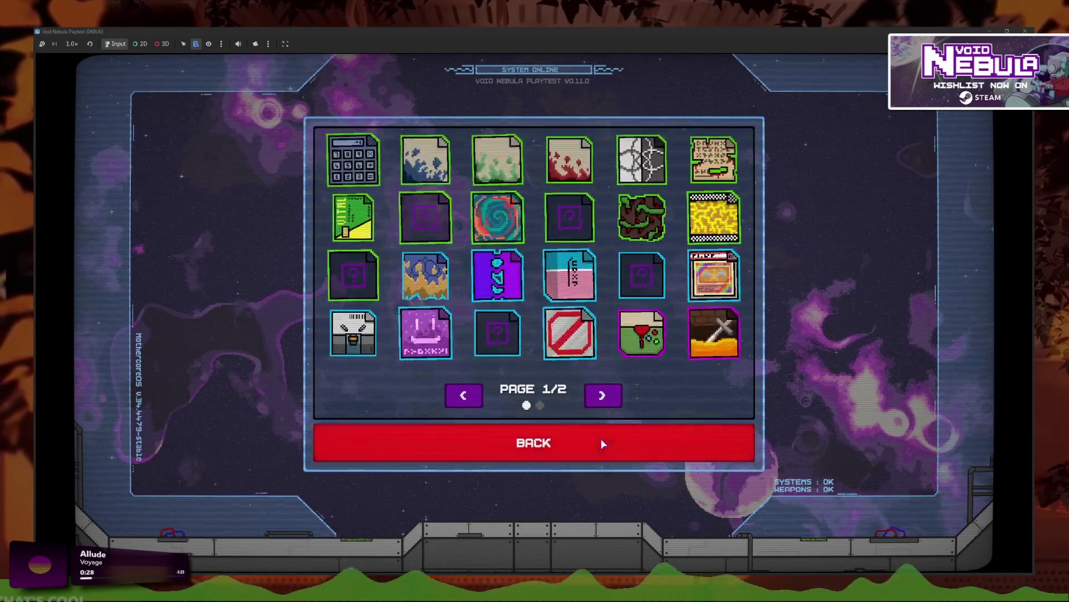
{"action": "left_click", "coordinate": [599, 443]}
{"action": "left_click", "coordinate": [557, 406]}
- Start a new Faceless run, sell two cheat cards, enter the GLASS battle, and return to line 31
{"action": "left_click", "coordinate": [321, 372]}
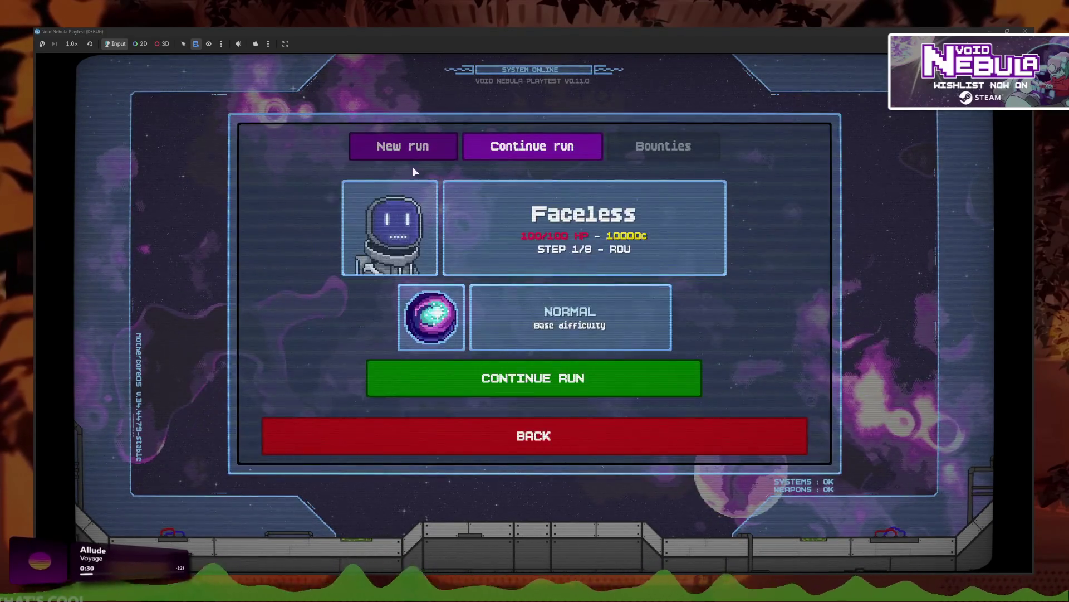
{"action": "left_click", "coordinate": [410, 147]}
{"action": "left_click", "coordinate": [577, 378]}
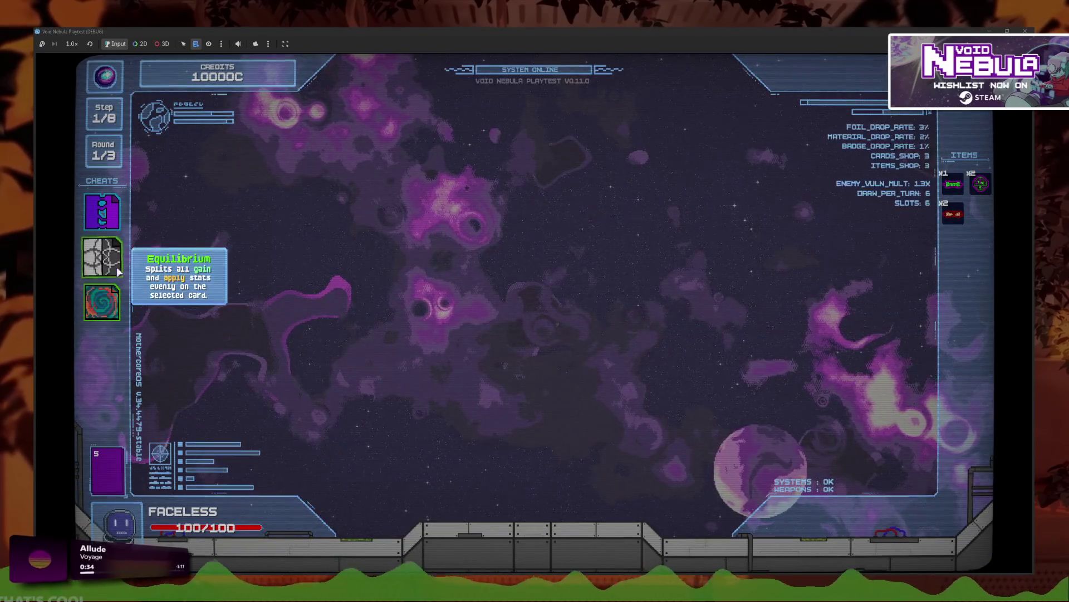
{"action": "left_click", "coordinate": [102, 257]}
{"action": "left_click", "coordinate": [172, 271]}
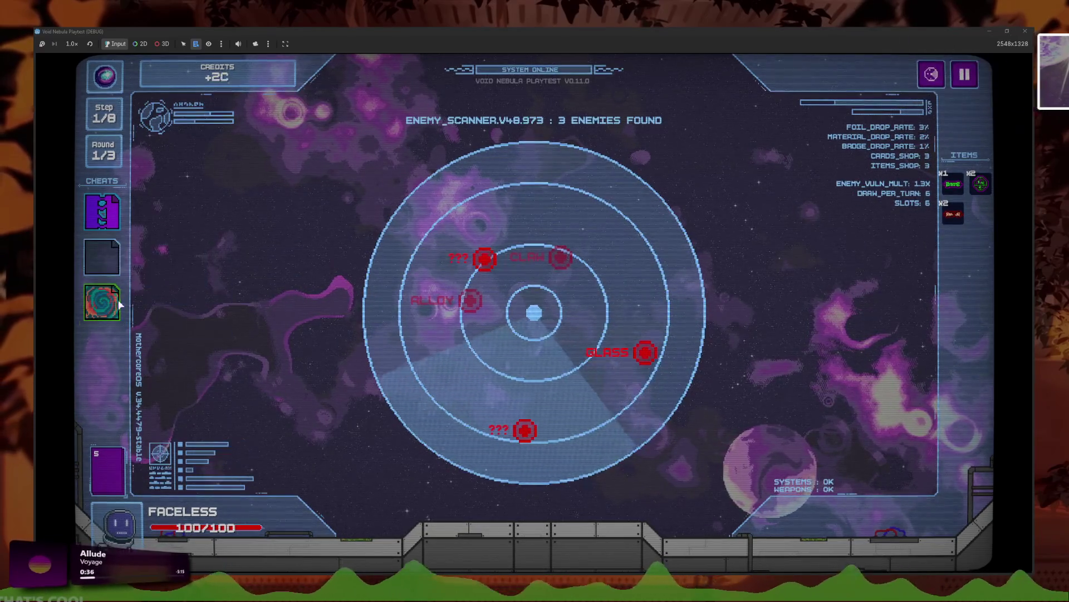
{"action": "left_click", "coordinate": [102, 302]}
{"action": "left_click", "coordinate": [171, 315]}
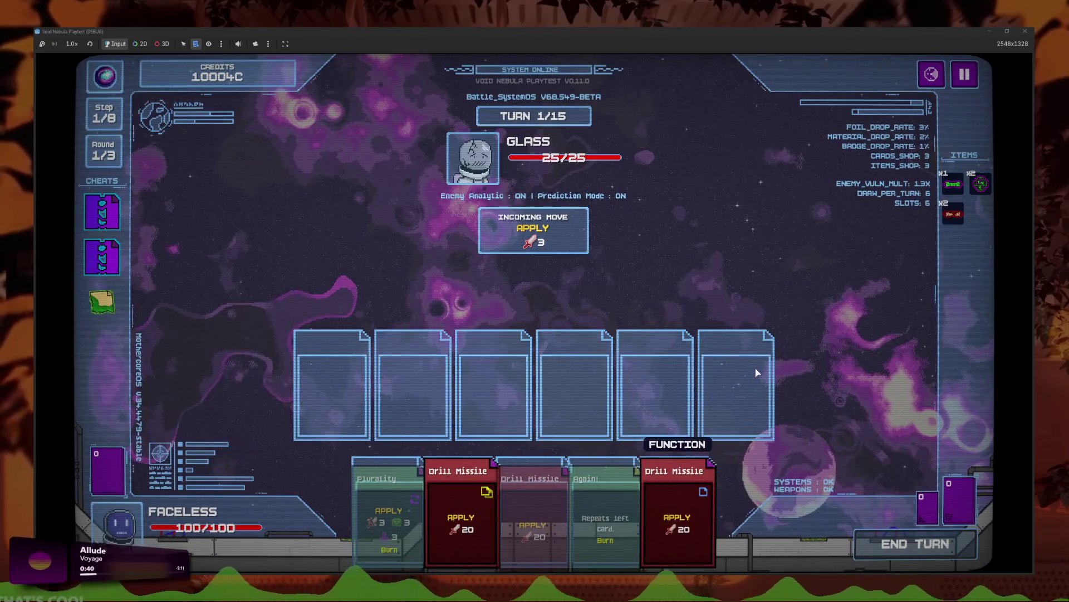
{"action": "key", "text": "alt+Tab"}
{"action": "left_click", "coordinate": [579, 311]}
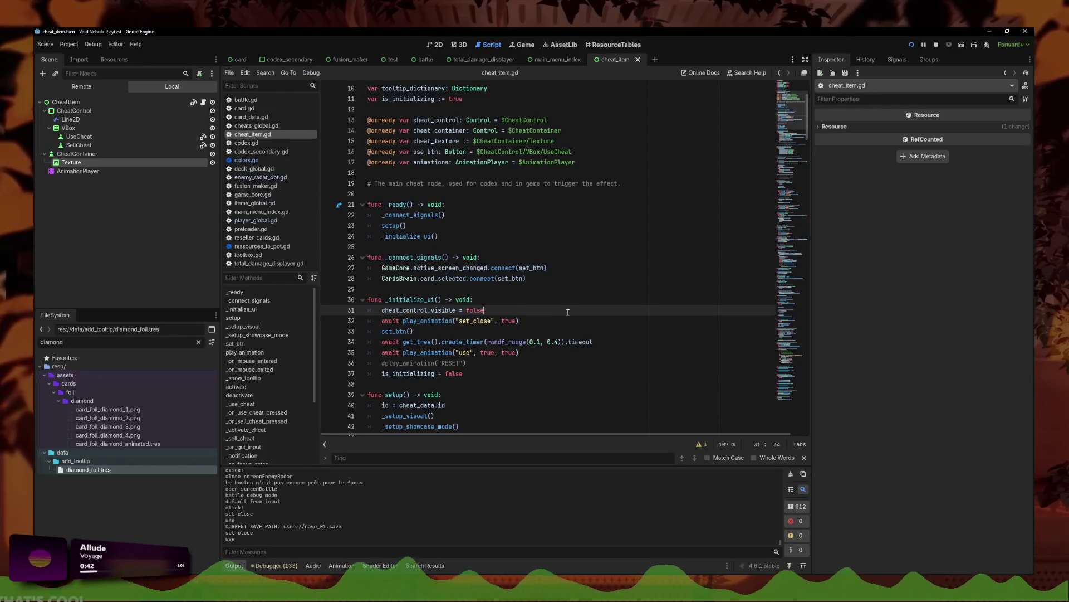
- Open card.gd and search it for 'cheat'
{"action": "left_click", "coordinate": [244, 108]}
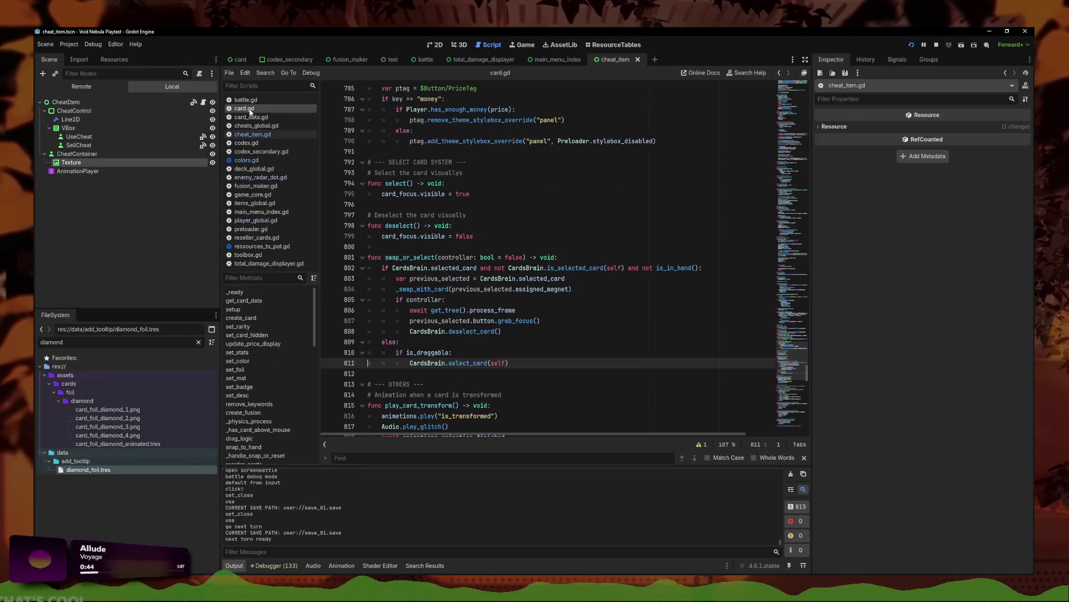
{"action": "key", "text": "ctrl+f"}
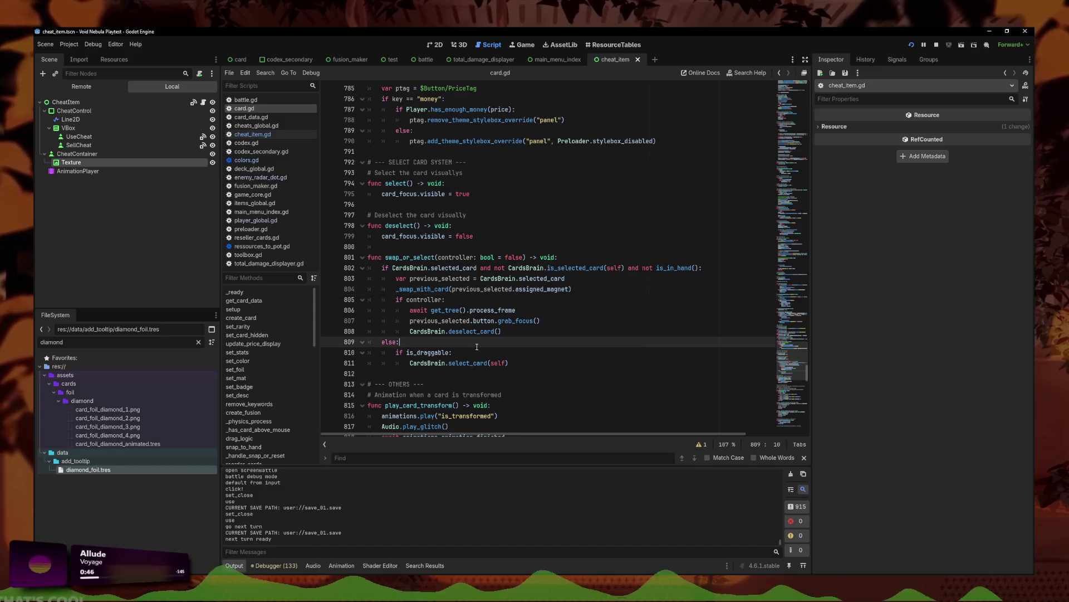
{"action": "type", "text": "card_genere"}
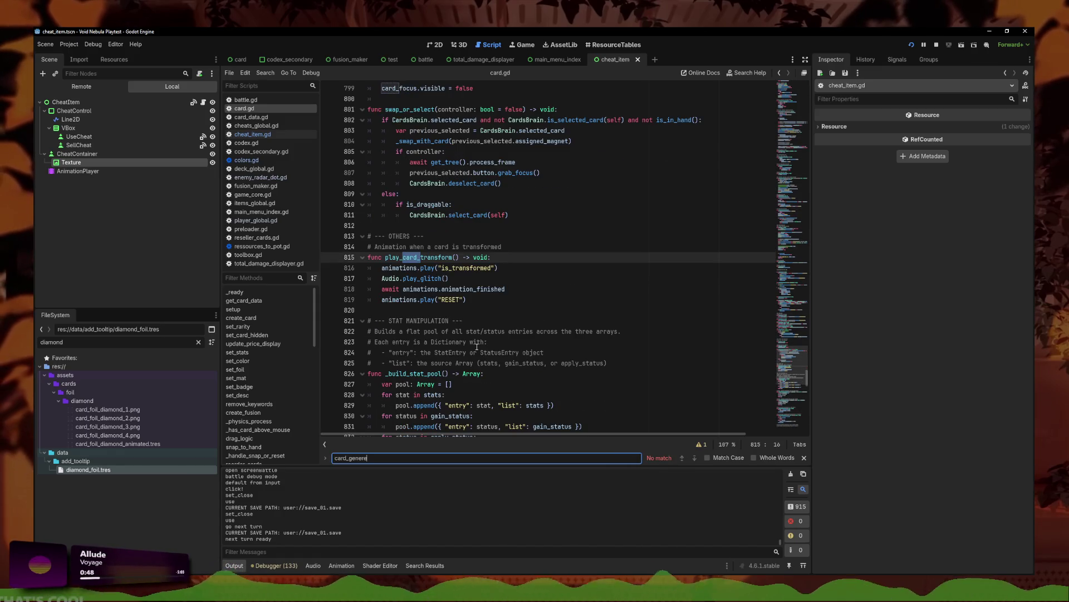
{"action": "key", "text": "ctrl+a"}
{"action": "type", "text": "cheat"}
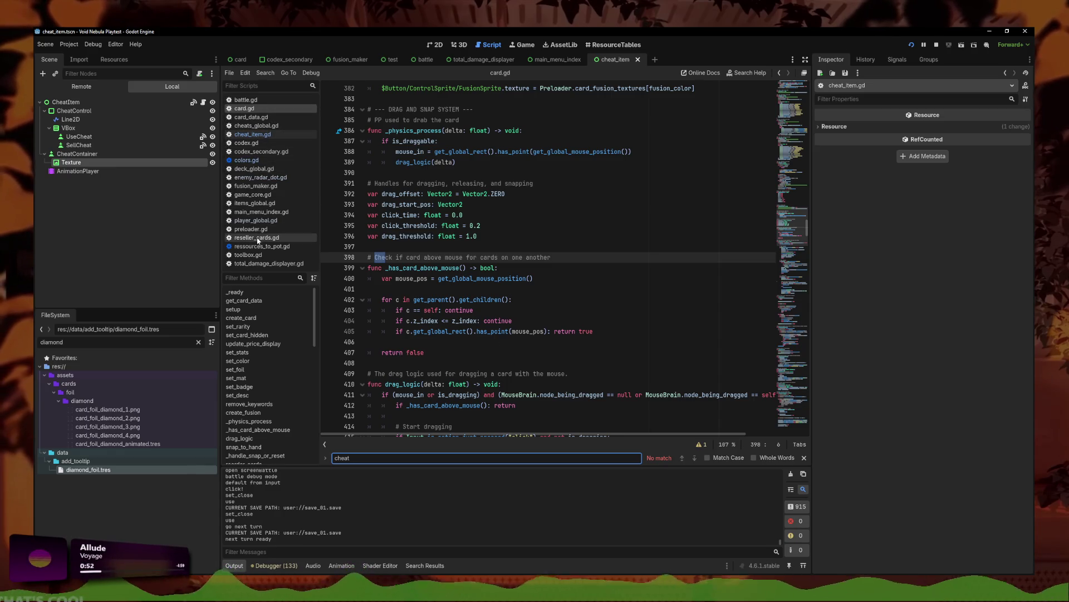
- Step through the 'cheat' matches in player_global.gd up to card_generate_random_cheat
{"action": "left_click", "coordinate": [254, 220]}
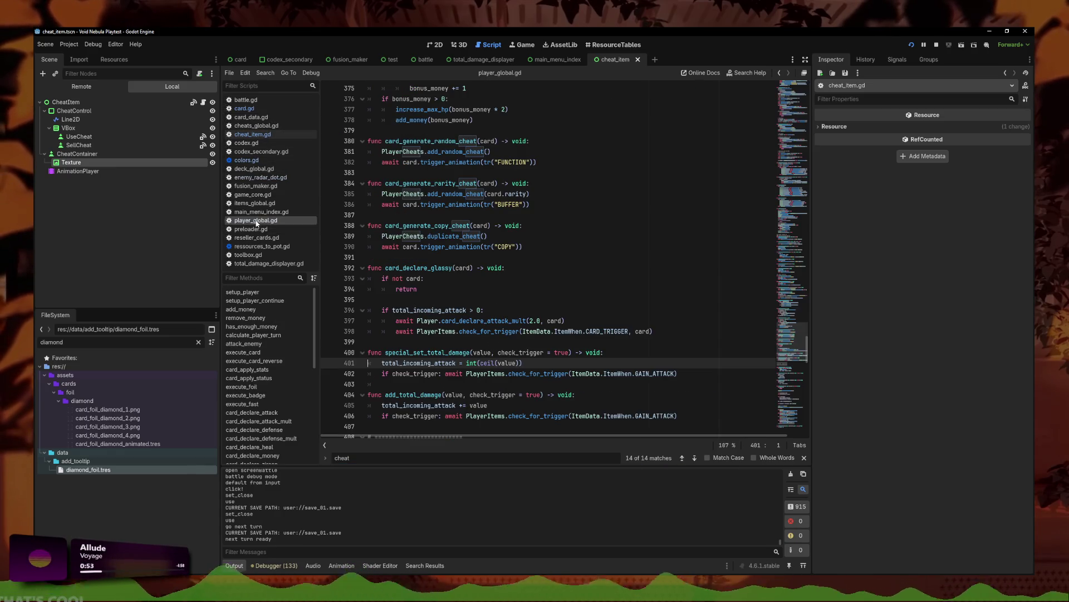
{"action": "left_click", "coordinate": [464, 382]}
{"action": "scroll", "coordinate": [464, 375], "scroll_direction": "down", "scroll_amount": 1}
{"action": "left_click", "coordinate": [694, 458]}
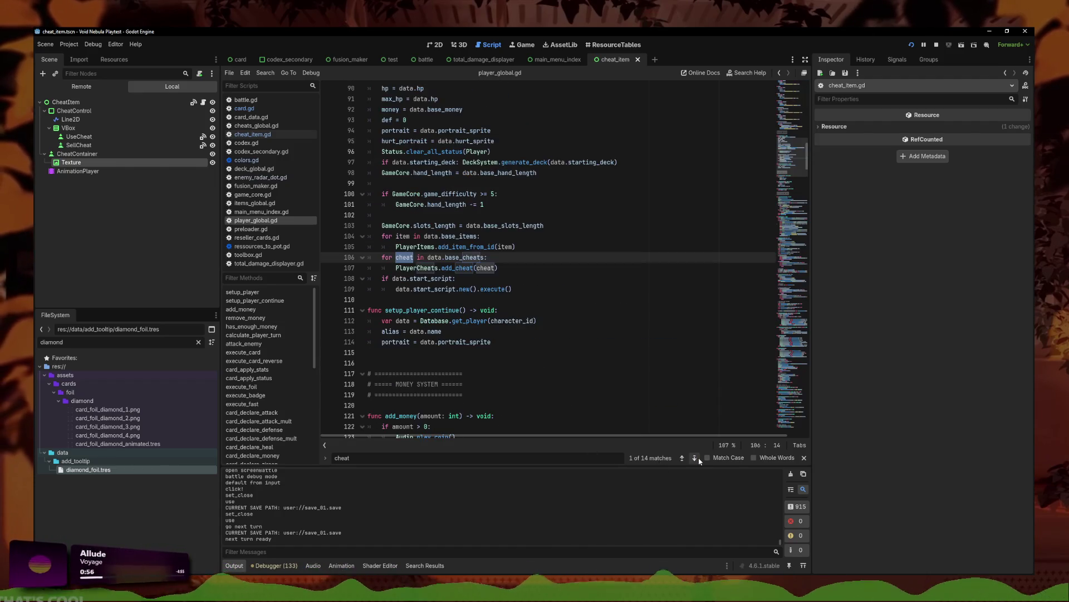
{"action": "left_click", "coordinate": [696, 458]}
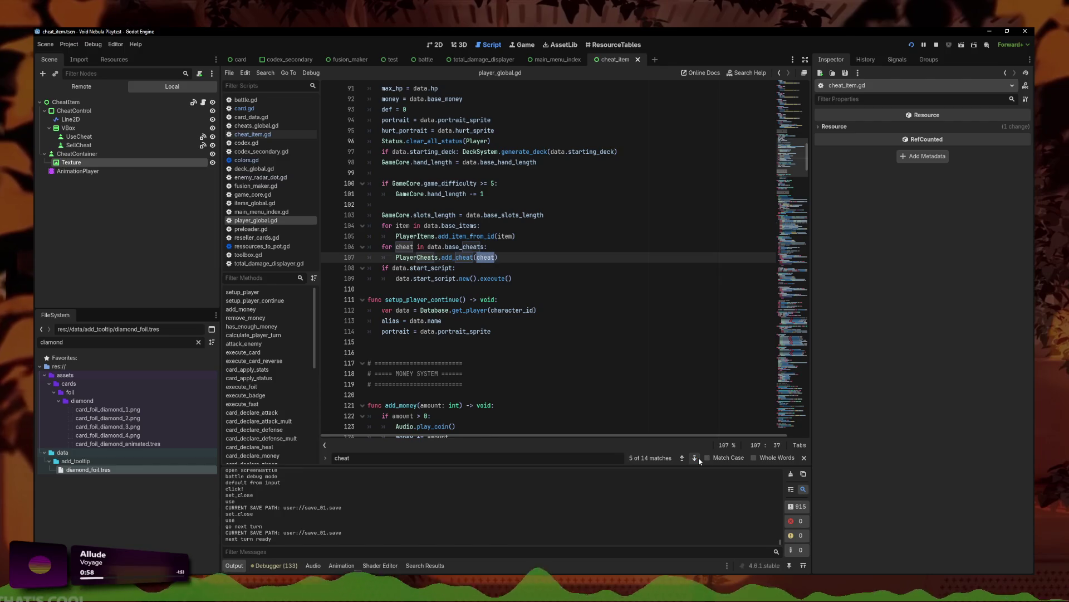
{"action": "left_click", "coordinate": [695, 458]}
- Follow the add_random_cheat call on line 382 through to add_cheat in cheats_global.gd
{"action": "left_click", "coordinate": [453, 278]}
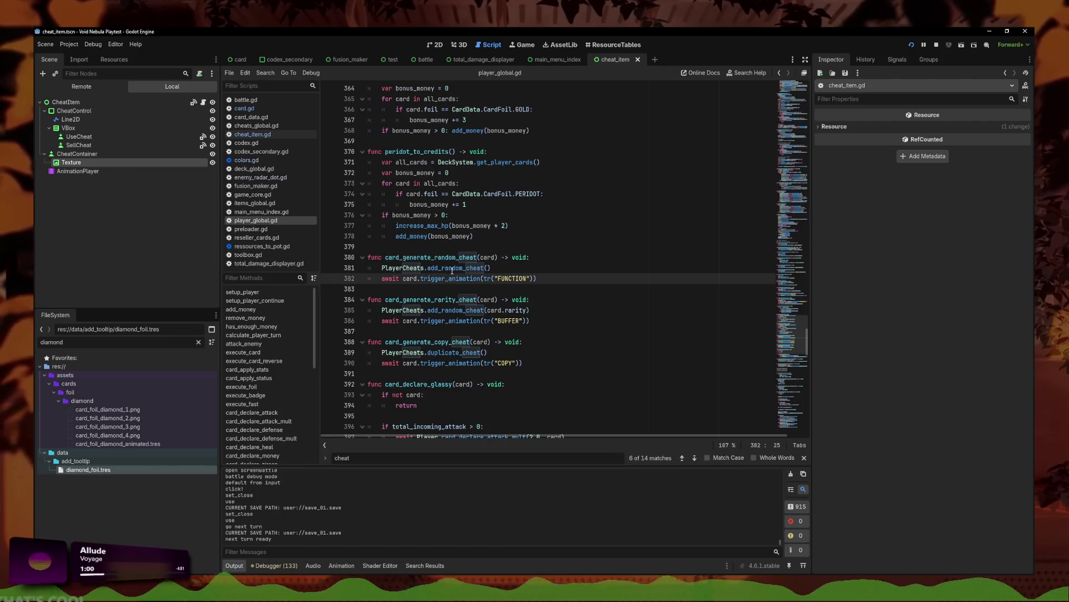
{"action": "left_click", "coordinate": [452, 268], "text": "ctrl"}
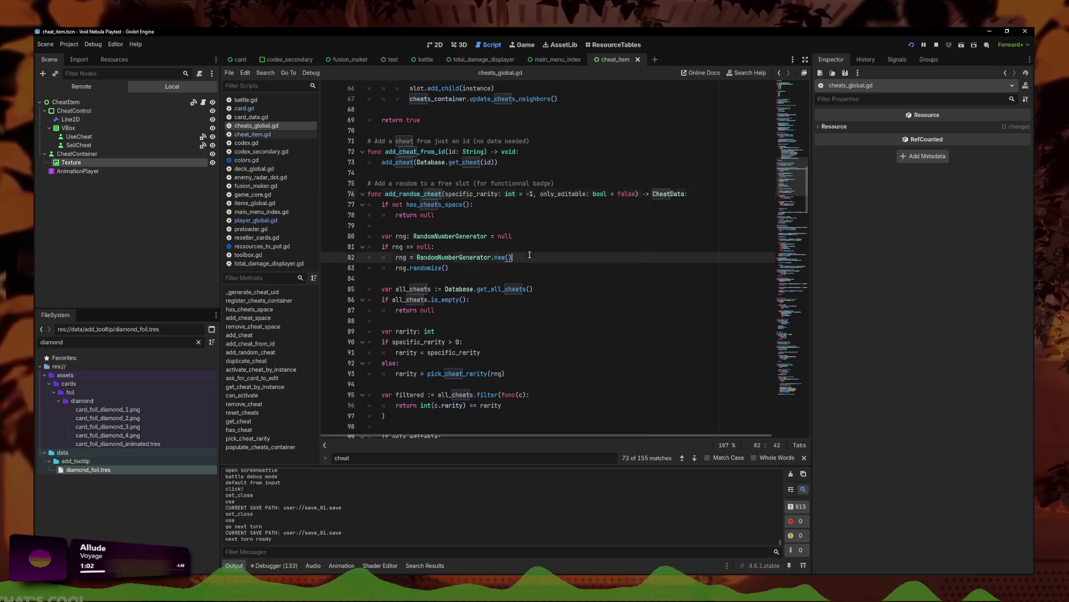
{"action": "left_click", "coordinate": [530, 255]}
{"action": "scroll", "coordinate": [513, 234], "scroll_direction": "down", "scroll_amount": 7}
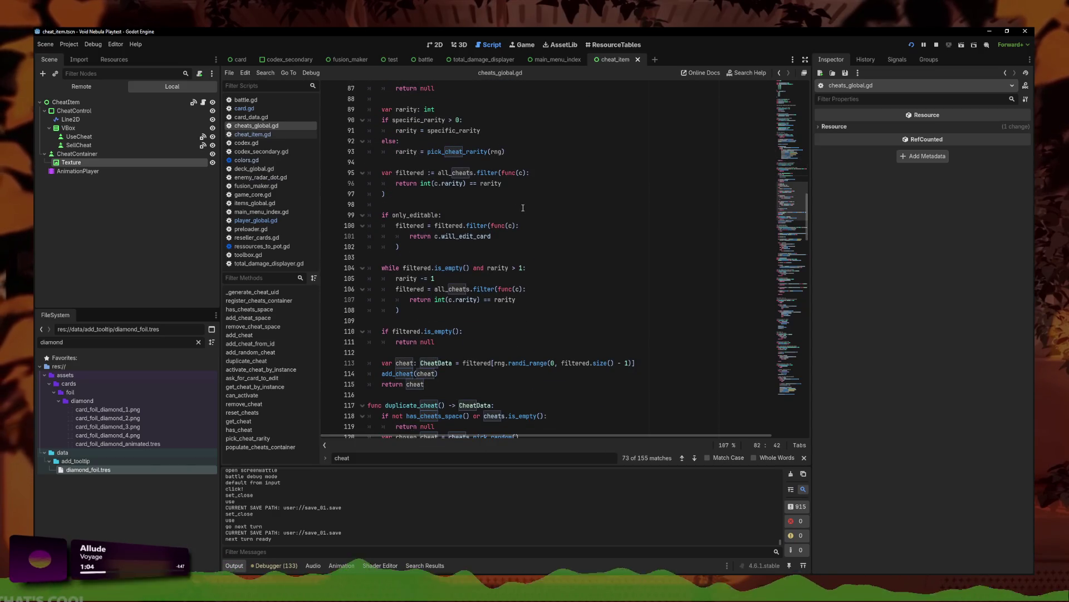
{"action": "left_click", "coordinate": [404, 375], "text": "ctrl"}
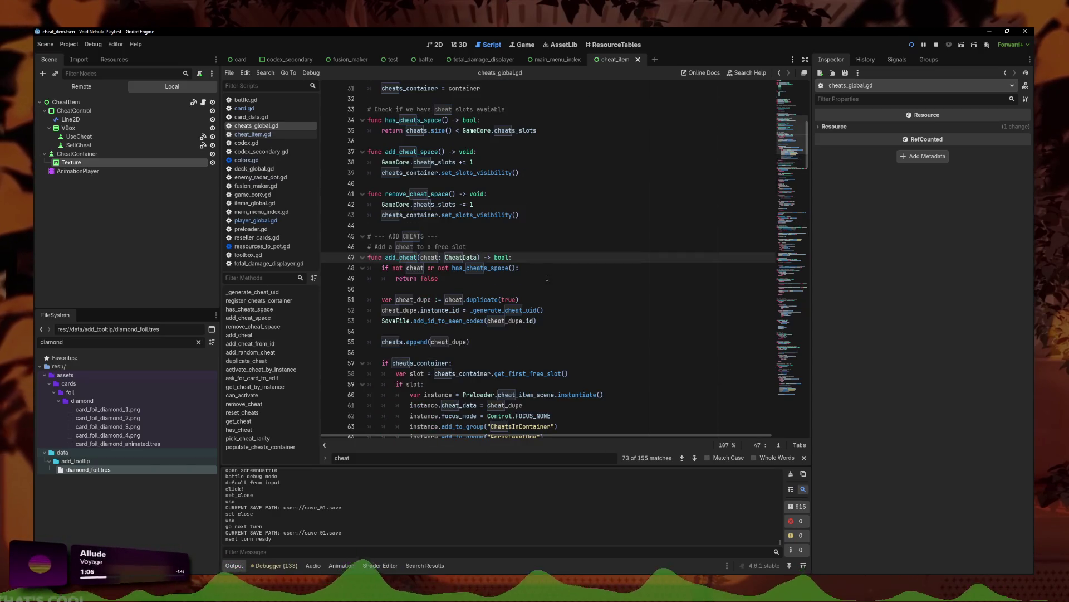
{"action": "scroll", "coordinate": [548, 275], "scroll_direction": "down", "scroll_amount": 2}
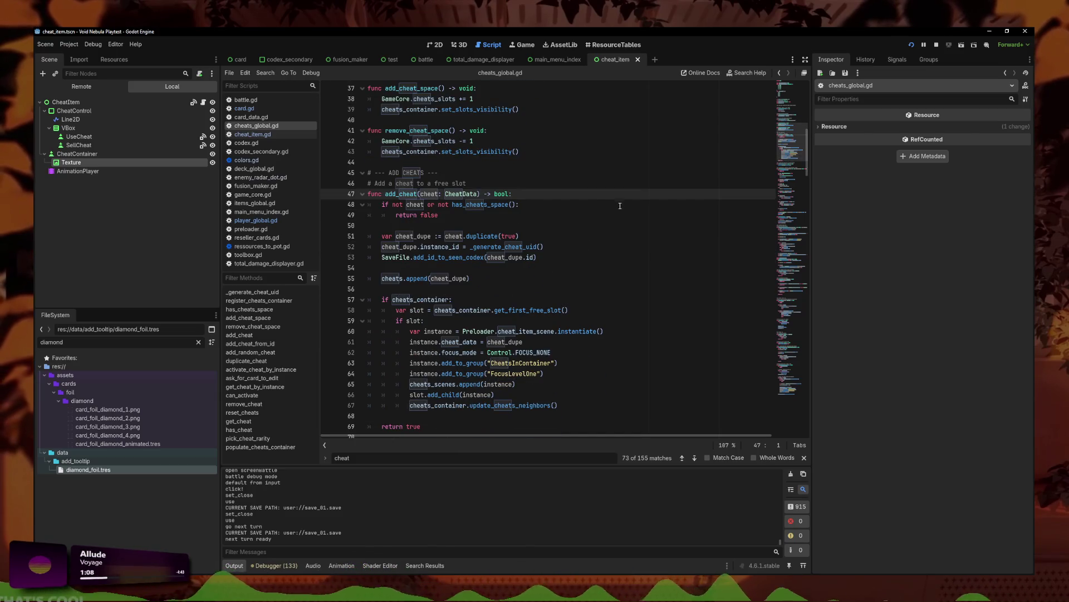
{"action": "scroll", "coordinate": [557, 251], "scroll_direction": "down", "scroll_amount": 2}
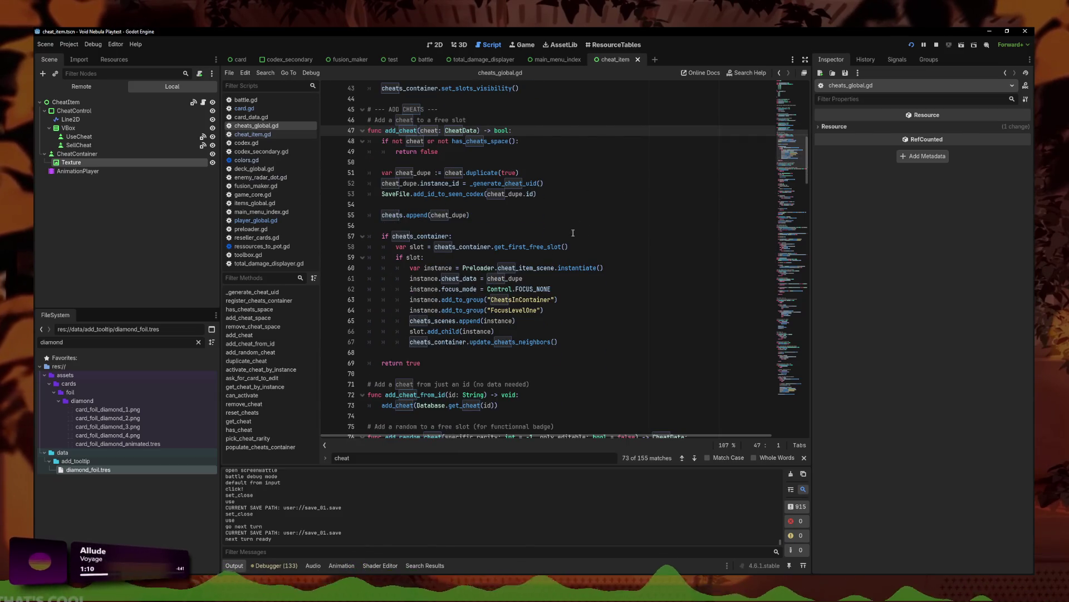
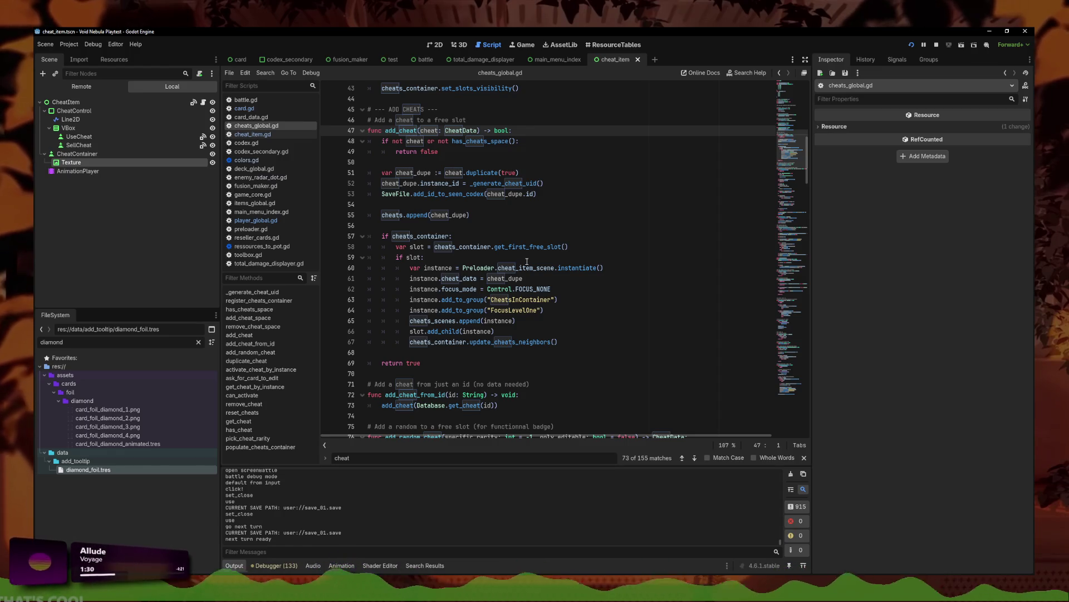
- Filter the script list for 'cheats_cont'
{"action": "left_click", "coordinate": [527, 342]}
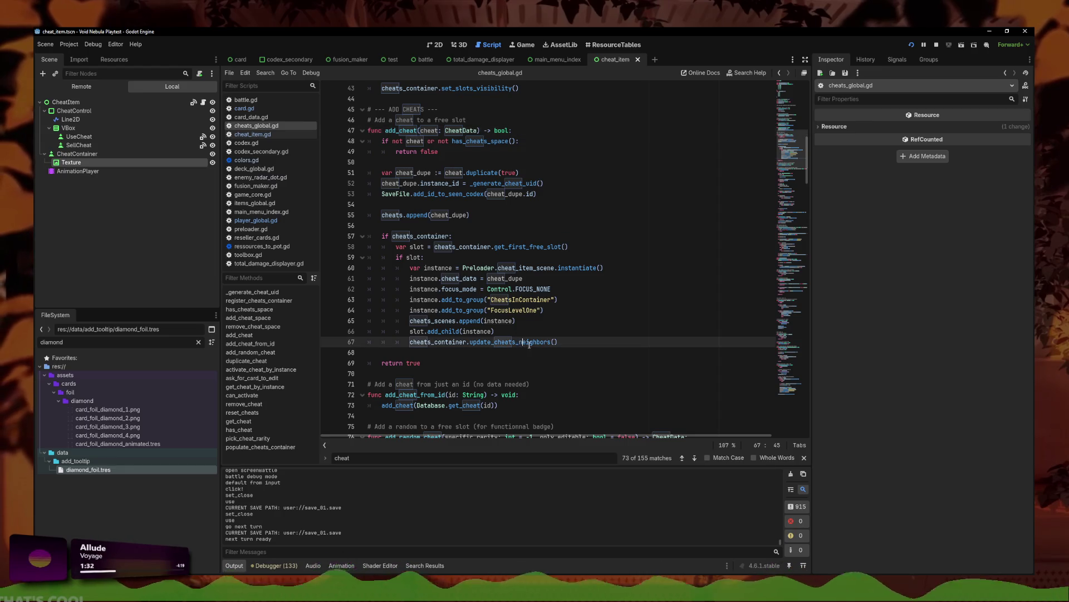
{"action": "double_click", "coordinate": [56, 342]}
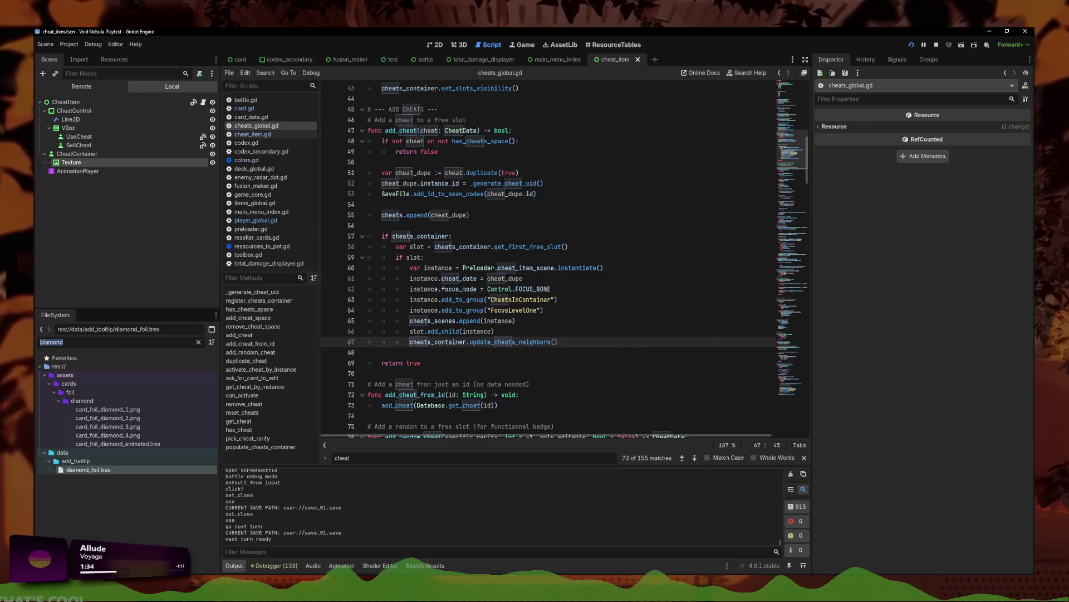
{"action": "type", "text": "cheat_"}
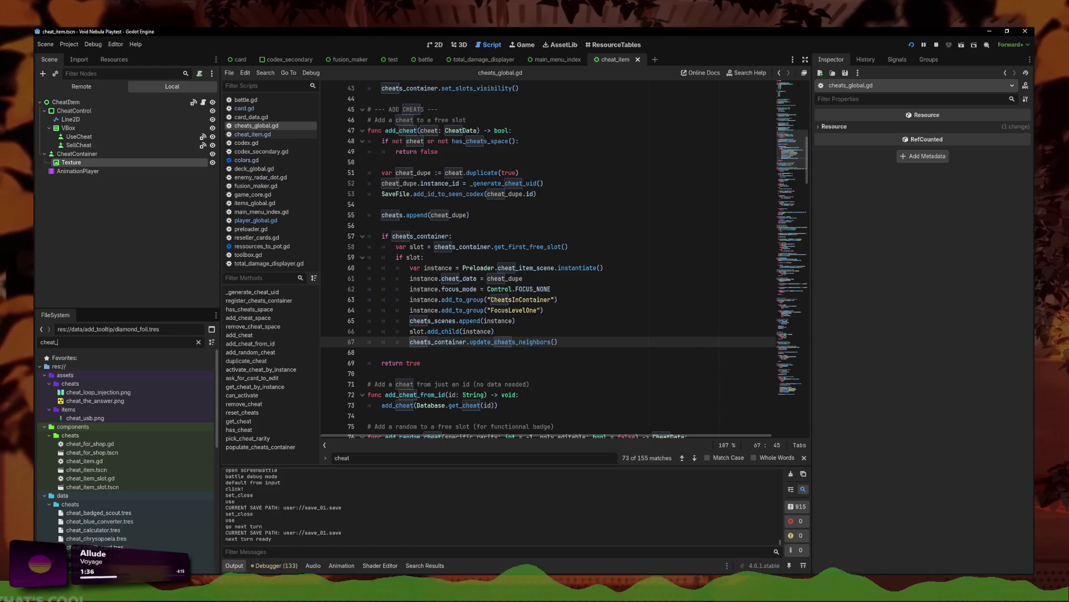
{"action": "key", "text": "BackSpace"}
{"action": "type", "text": "s_cont"}
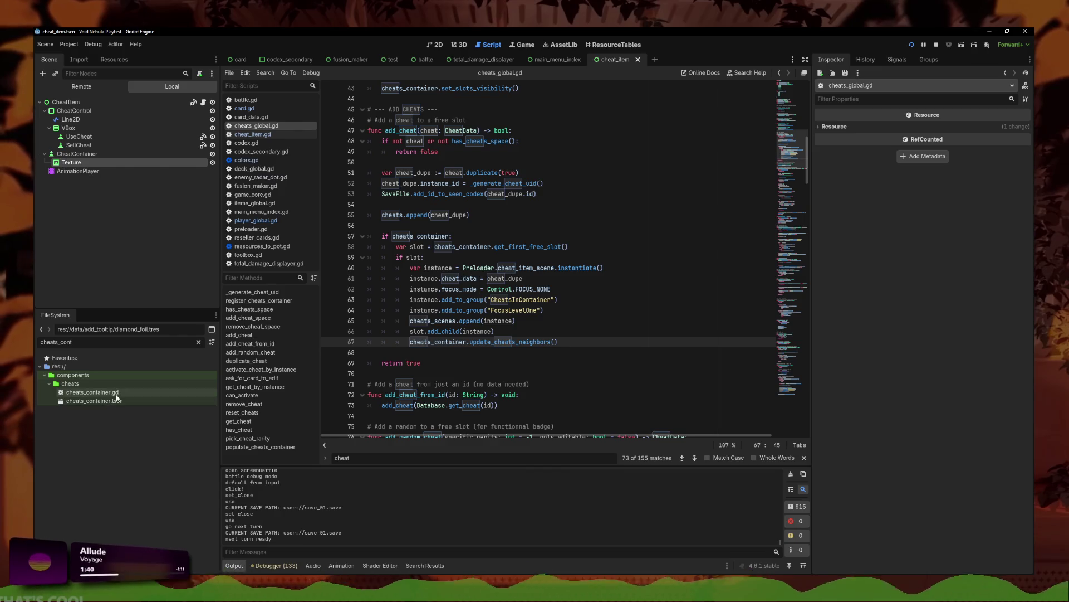
- Open cheats_container.gd and search it for 'upd'
{"action": "double_click", "coordinate": [92, 392]}
{"action": "left_click", "coordinate": [502, 318]}
{"action": "key", "text": "ctrl+f"}
{"action": "type", "text": "upda"}
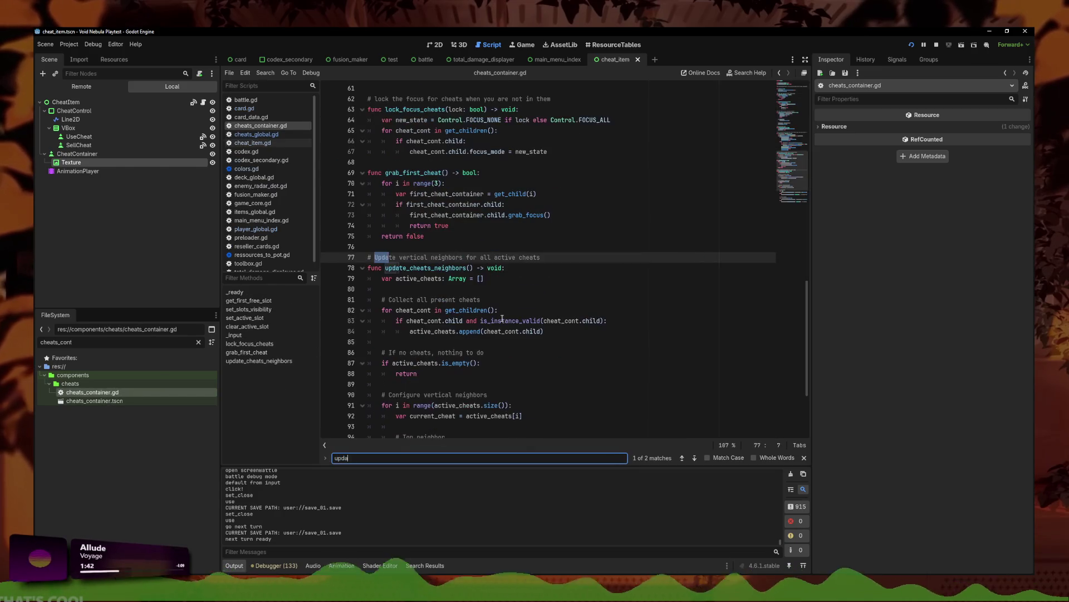
{"action": "scroll", "coordinate": [530, 276], "scroll_direction": "down", "scroll_amount": 4}
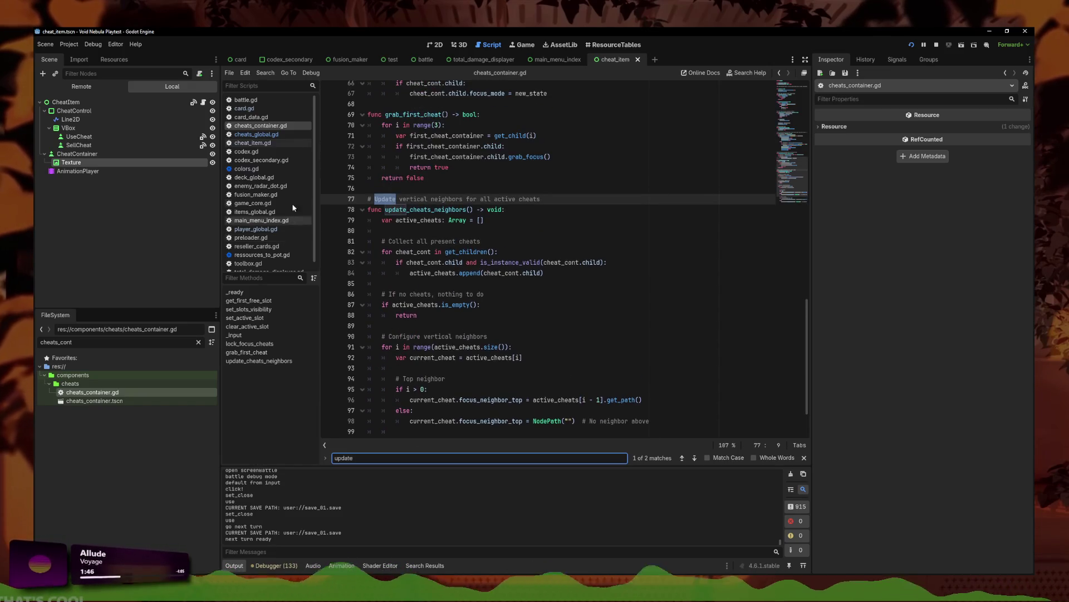
- Review the add_child and cheats_scenes append lines in cheats_global.gd
{"action": "left_click", "coordinate": [256, 134]}
{"action": "left_click", "coordinate": [495, 331]}
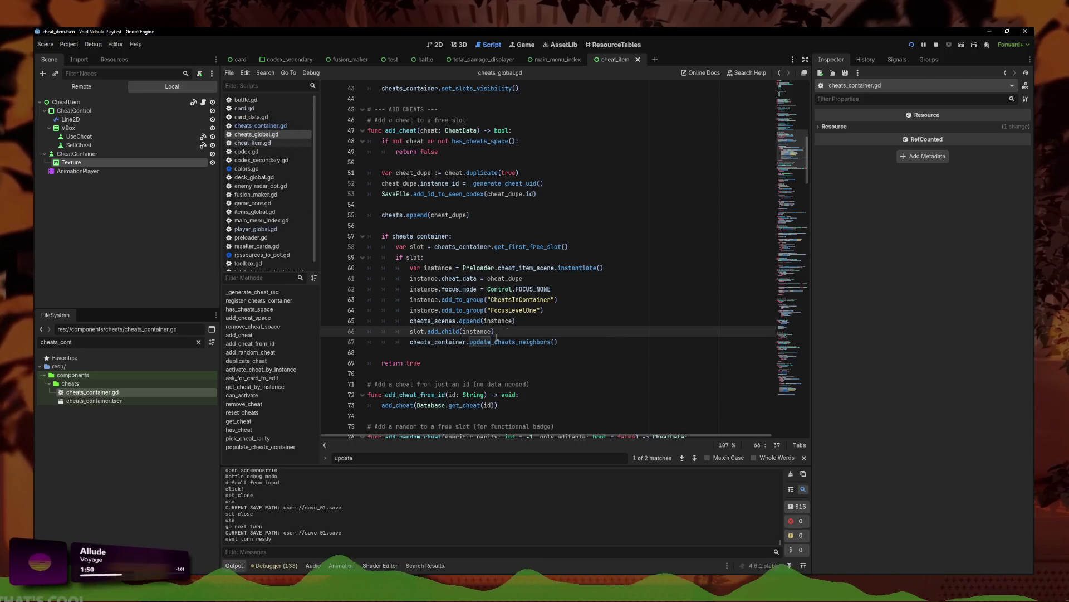
{"action": "left_click", "coordinate": [516, 321]}
{"action": "left_click", "coordinate": [89, 340]}
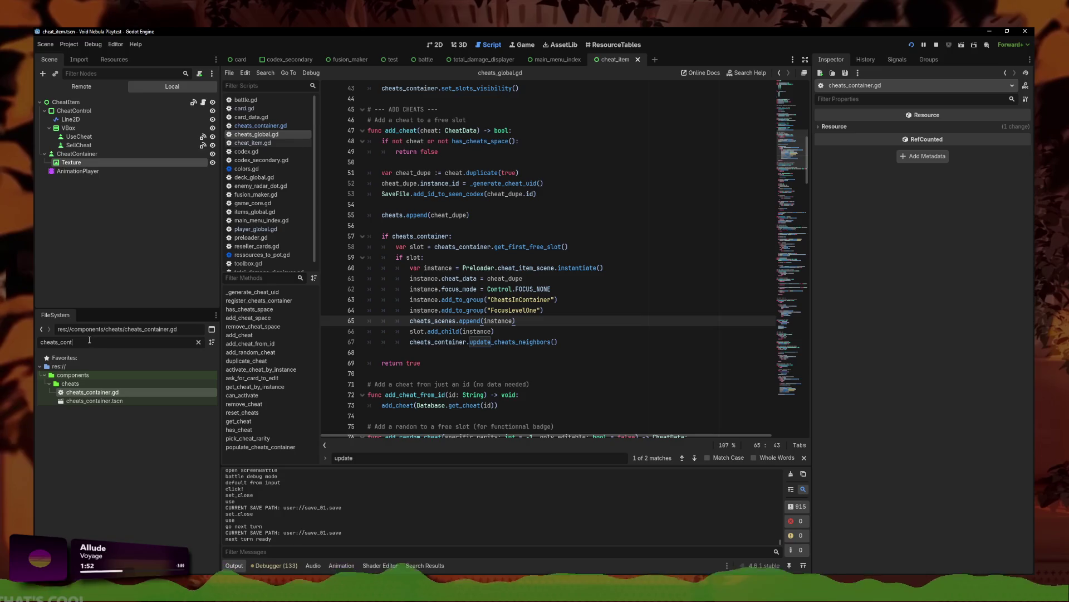
- In cheat_item.gd, trace _ready's setup() call into the setup and _setup_visual definitions
{"action": "left_click", "coordinate": [253, 143]}
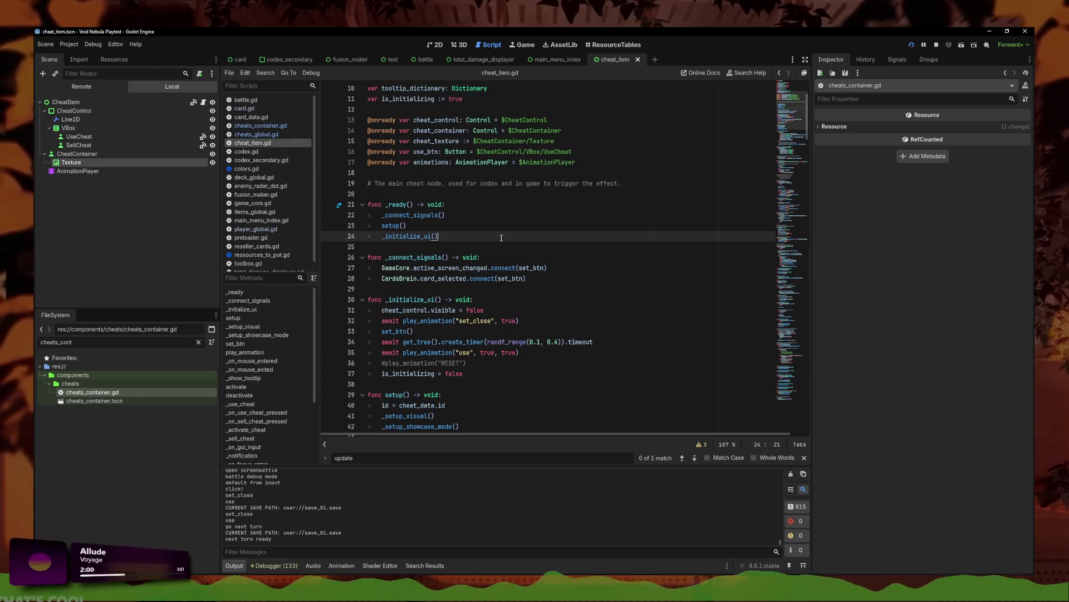
{"action": "left_click", "coordinate": [409, 205]}
{"action": "left_click", "coordinate": [422, 216], "text": "ctrl"}
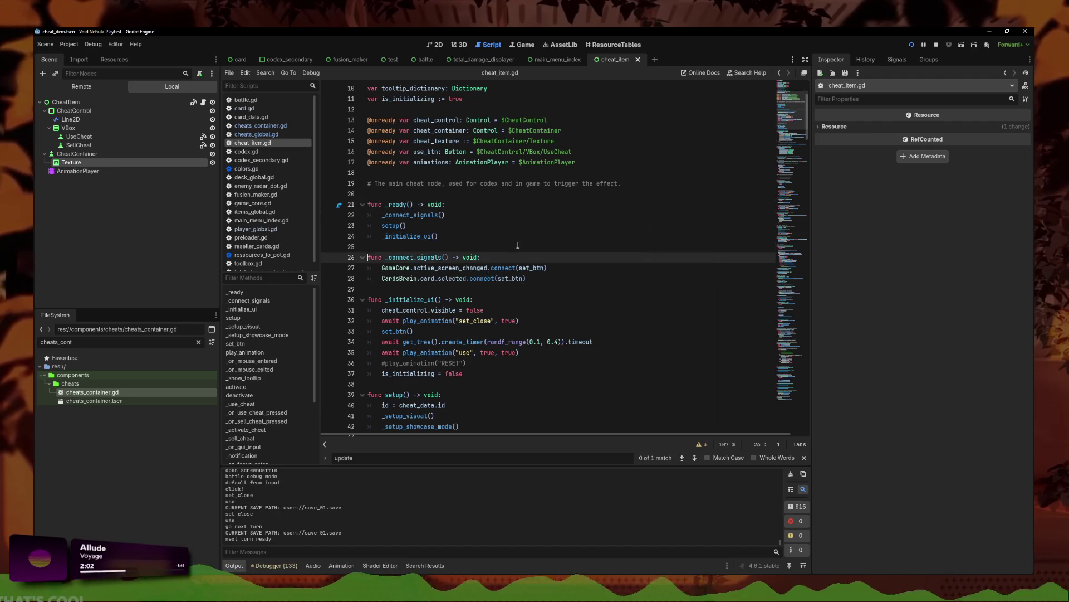
{"action": "left_click", "coordinate": [391, 225]}
{"action": "left_click", "coordinate": [391, 226], "text": "ctrl"}
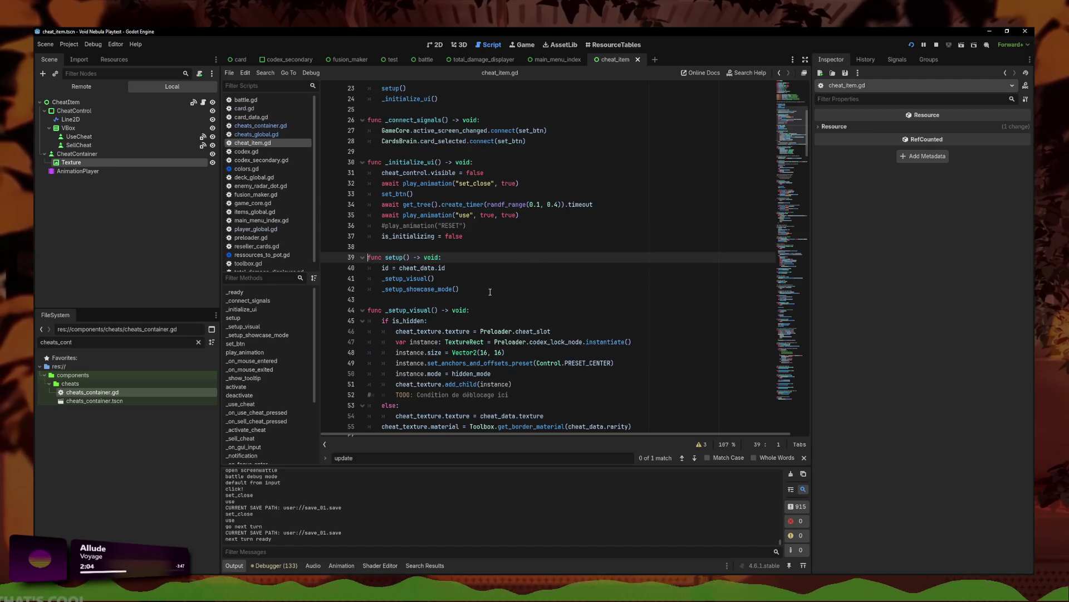
{"action": "left_click", "coordinate": [413, 279], "text": "ctrl"}
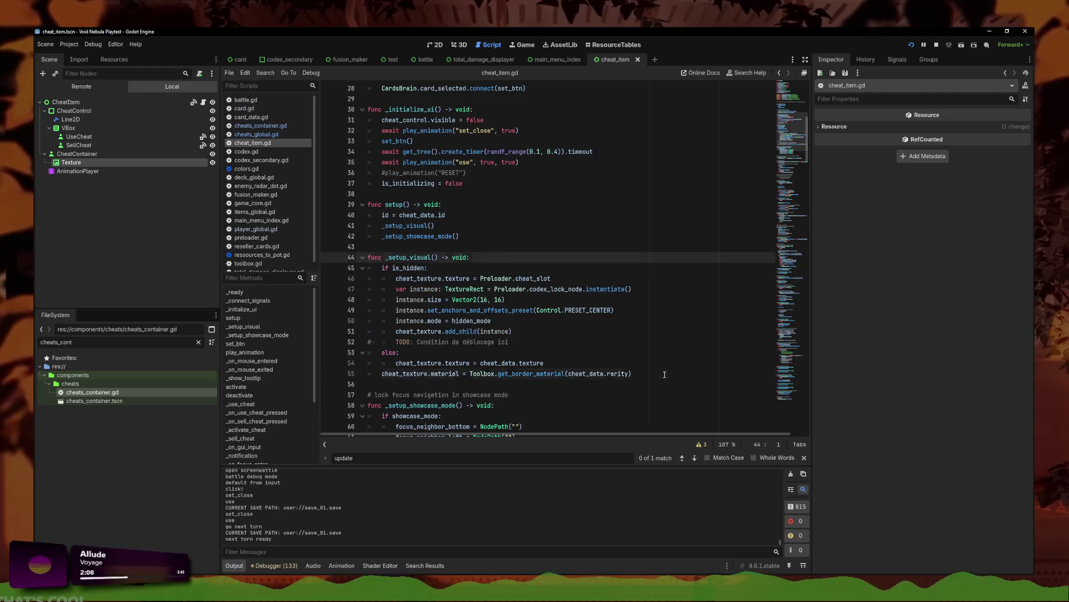
{"action": "left_click_drag", "start_coordinate": [663, 374], "coordinate": [309, 346]}
{"action": "left_click", "coordinate": [469, 357]}
- Move the cheat_control hide and set_close lines into _ready above setup()
{"action": "scroll", "coordinate": [471, 345], "scroll_direction": "up", "scroll_amount": 9}
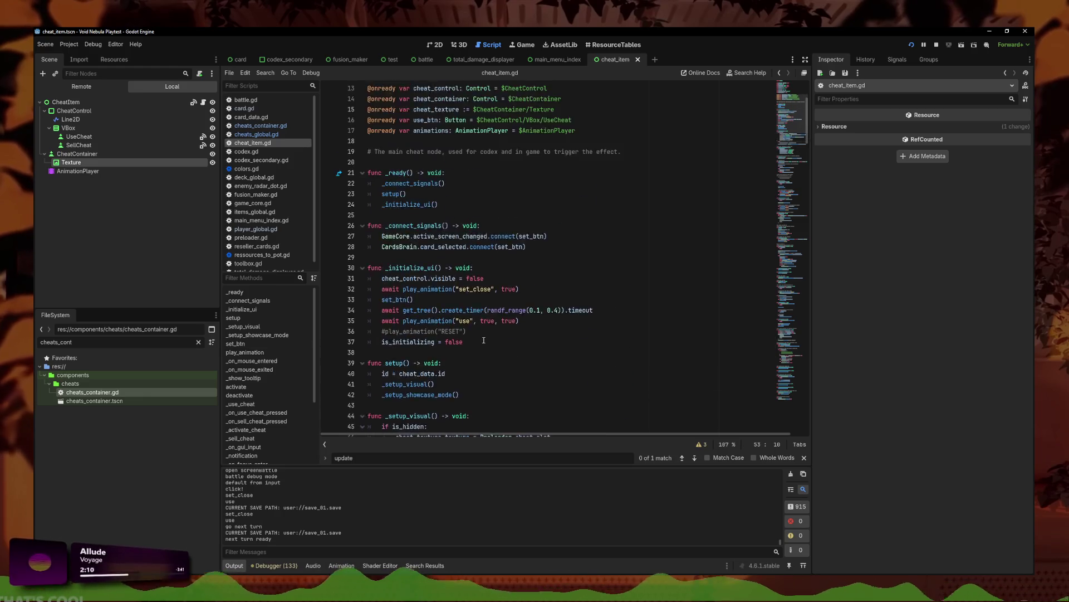
{"action": "scroll", "coordinate": [426, 323], "scroll_direction": "down", "scroll_amount": 1}
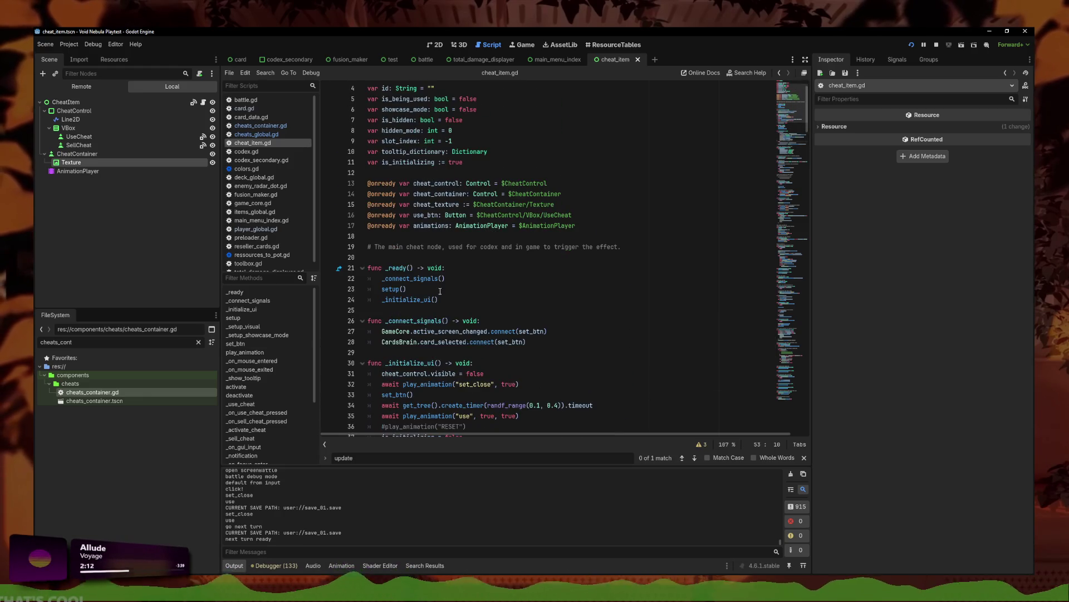
{"action": "left_click", "coordinate": [491, 290]}
{"action": "scroll", "coordinate": [550, 283], "scroll_direction": "down", "scroll_amount": 2}
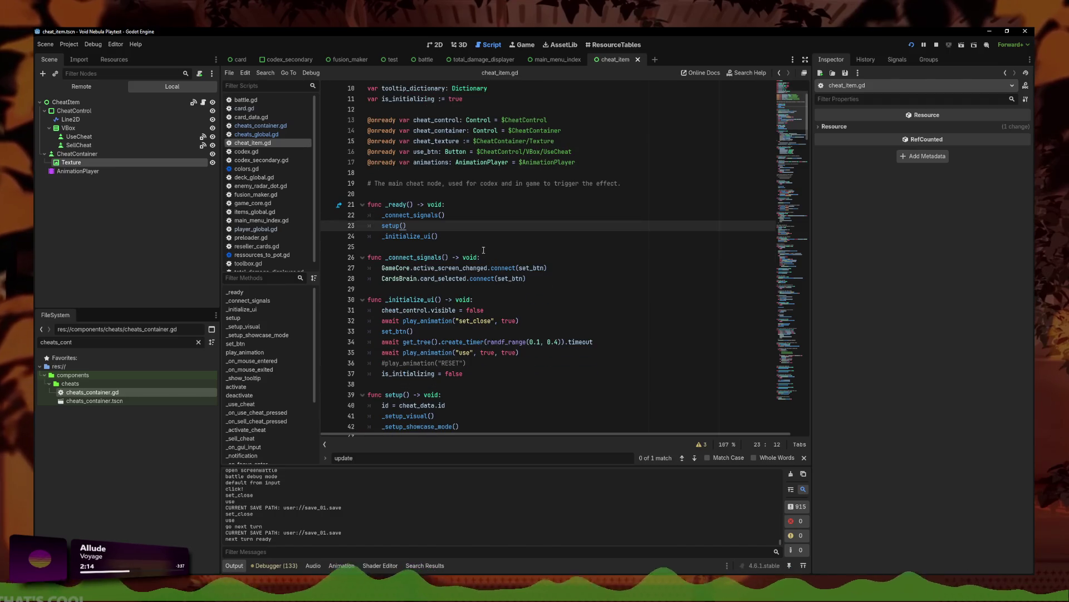
{"action": "left_click_drag", "start_coordinate": [538, 320], "coordinate": [366, 307]}
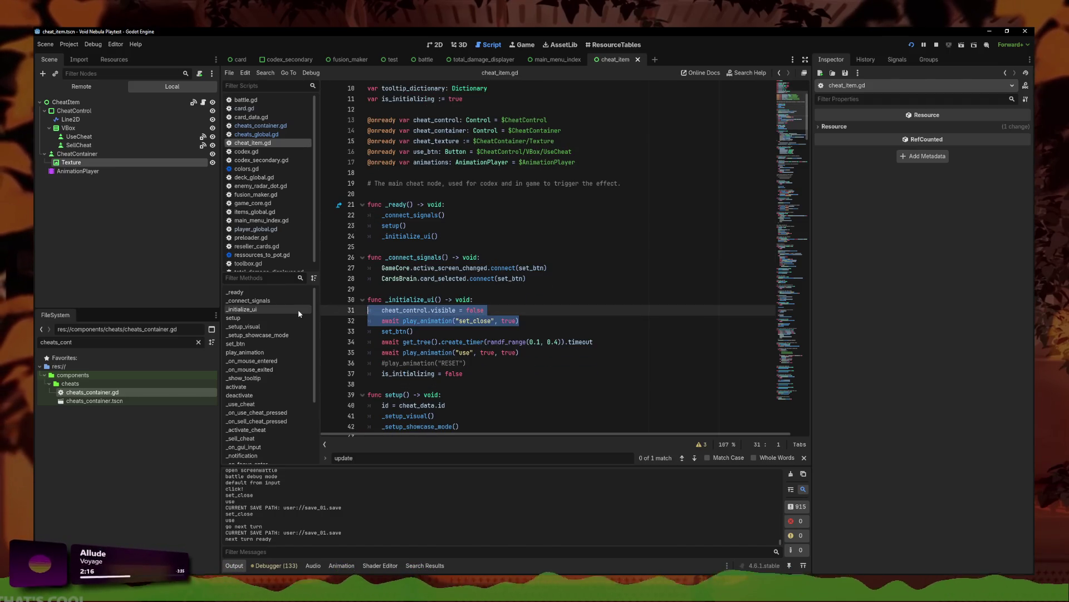
{"action": "key", "text": "alt+Up"}
{"action": "key", "text": "alt+Up"}
{"action": "key", "text": "alt+Up"}
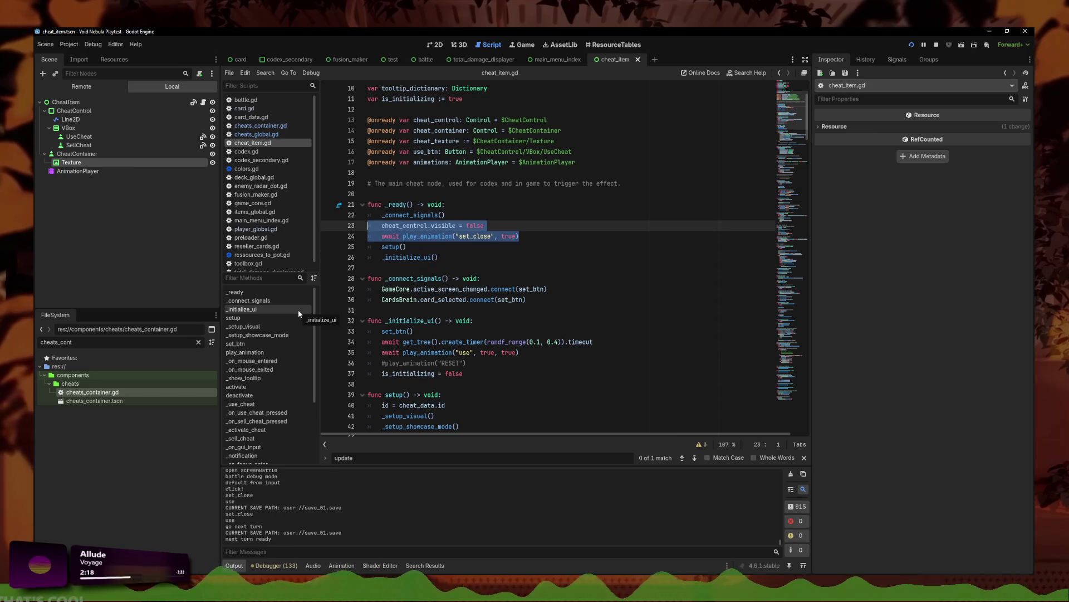
{"action": "left_click", "coordinate": [434, 247]}
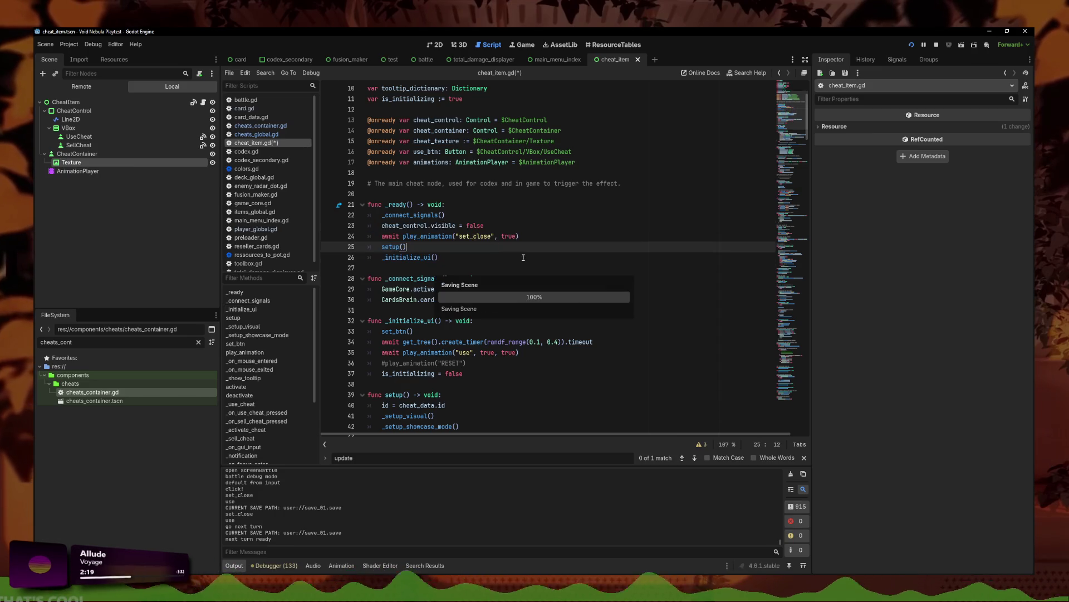
- Run the game, start a new Faceless run, fight ALLOY, then stop the game with F8
{"action": "left_click", "coordinate": [912, 48]}
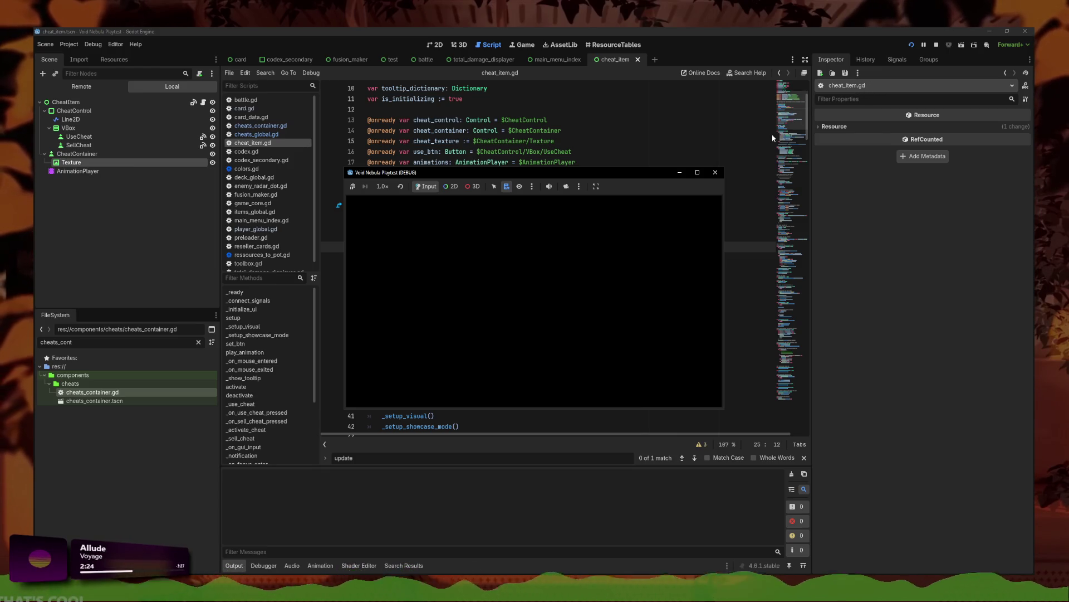
{"action": "left_click", "coordinate": [429, 321]}
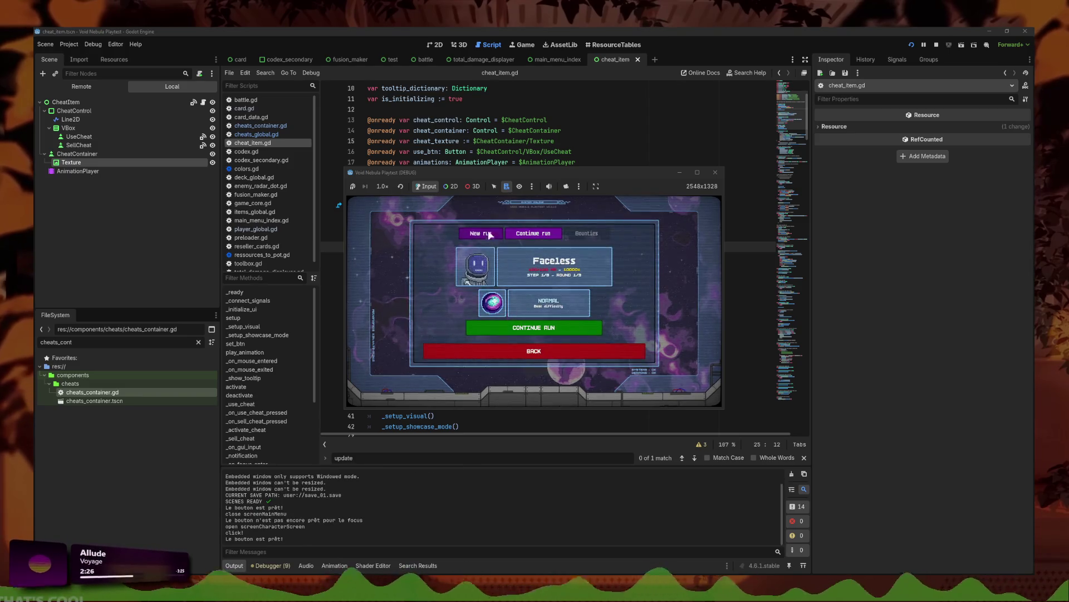
{"action": "left_click", "coordinate": [698, 172]}
{"action": "left_click", "coordinate": [400, 151]}
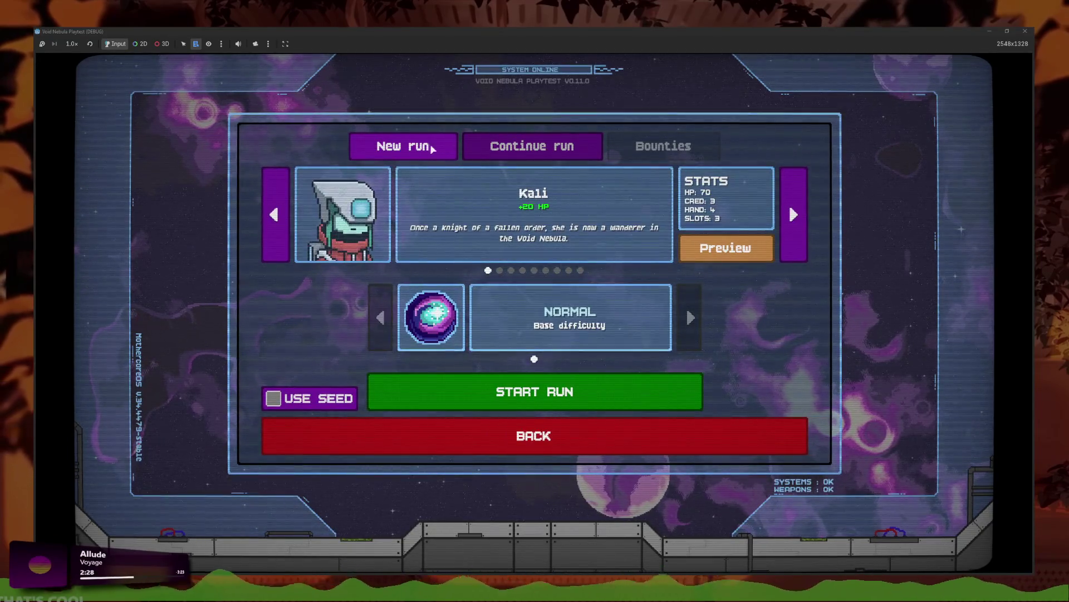
{"action": "left_click", "coordinate": [581, 271]}
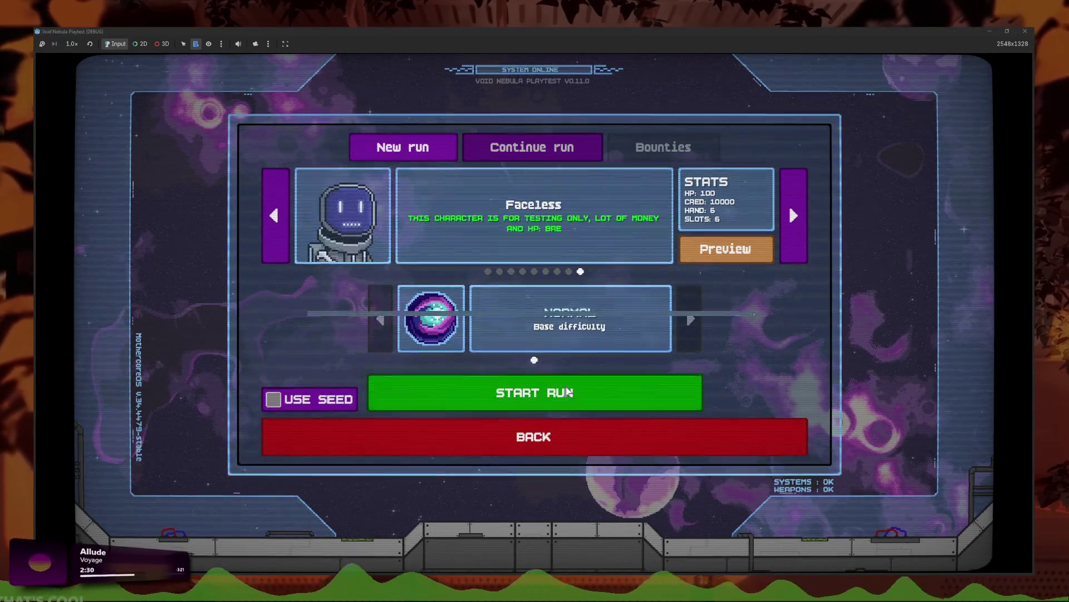
{"action": "left_click", "coordinate": [574, 384]}
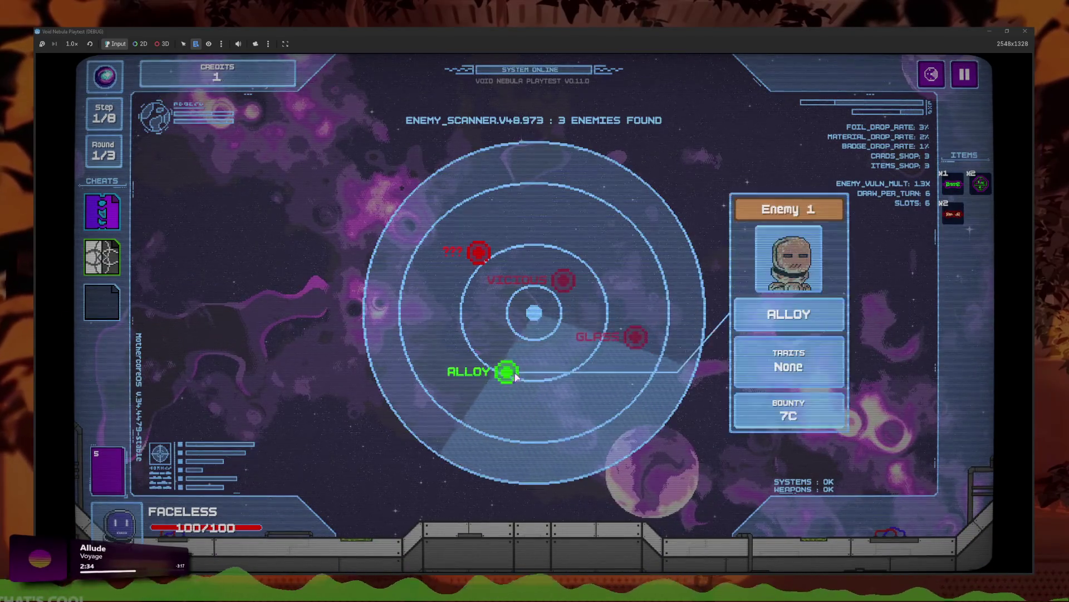
{"action": "left_click", "coordinate": [507, 371]}
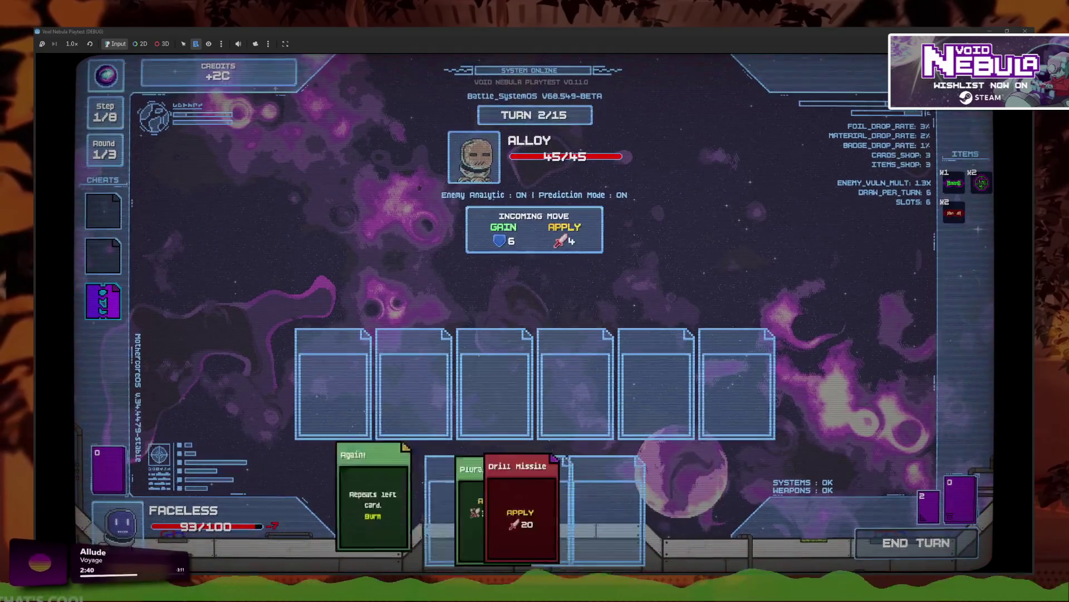
{"action": "key", "text": "F8"}
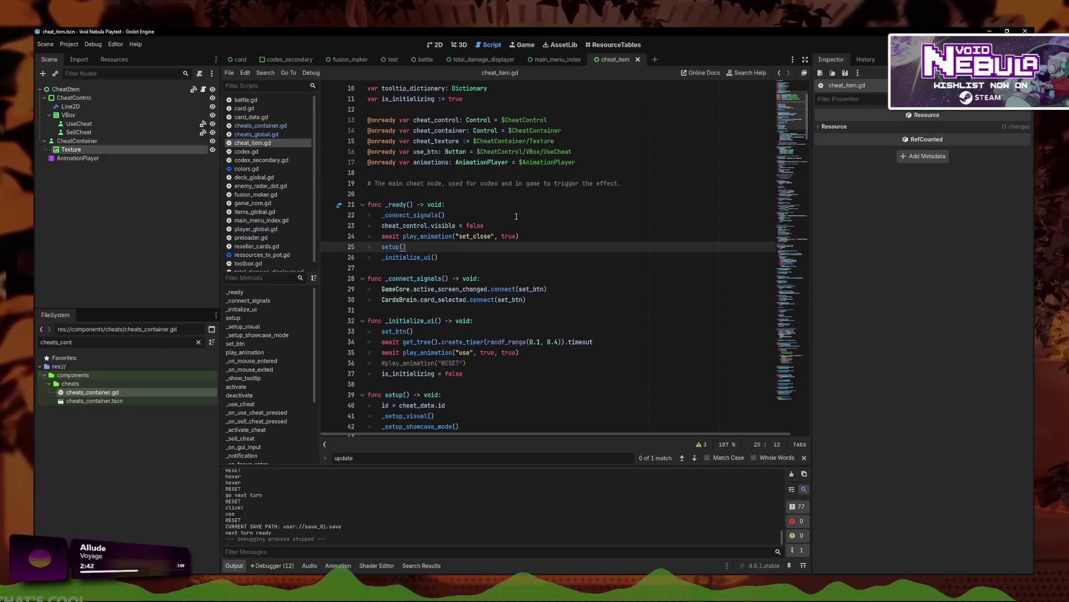
- Glance at the cheat item scene, then review lines 23–24 in _ready
{"action": "left_click", "coordinate": [441, 45]}
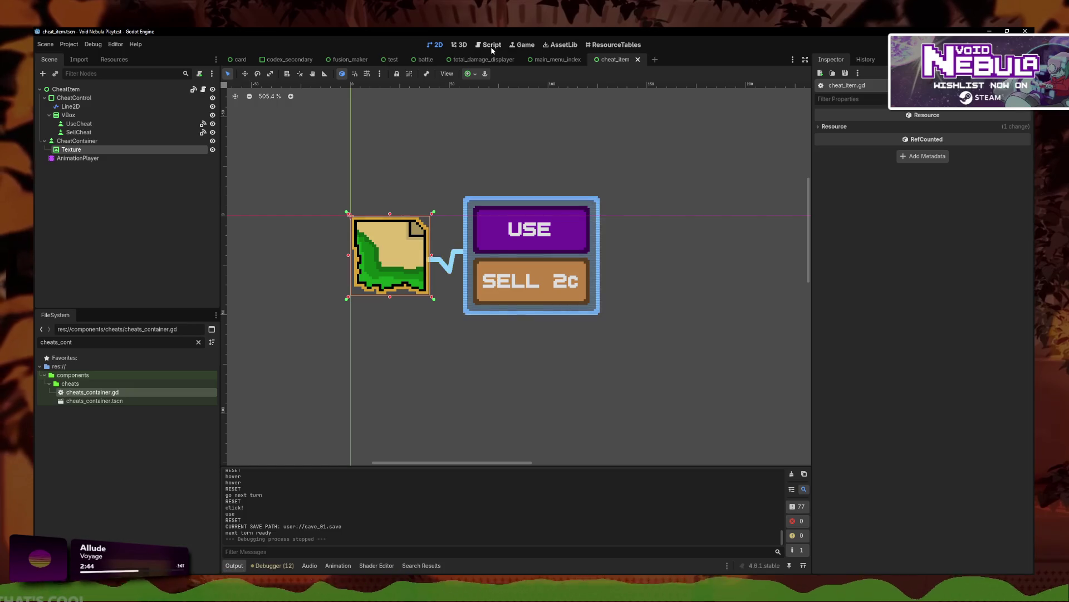
{"action": "left_click", "coordinate": [490, 44]}
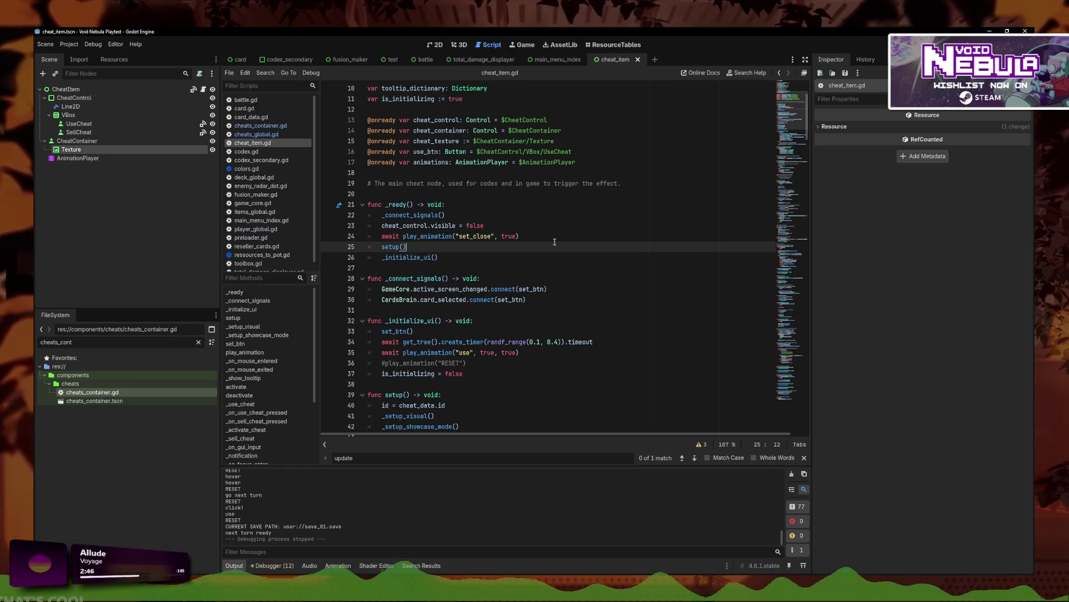
{"action": "left_click", "coordinate": [570, 233]}
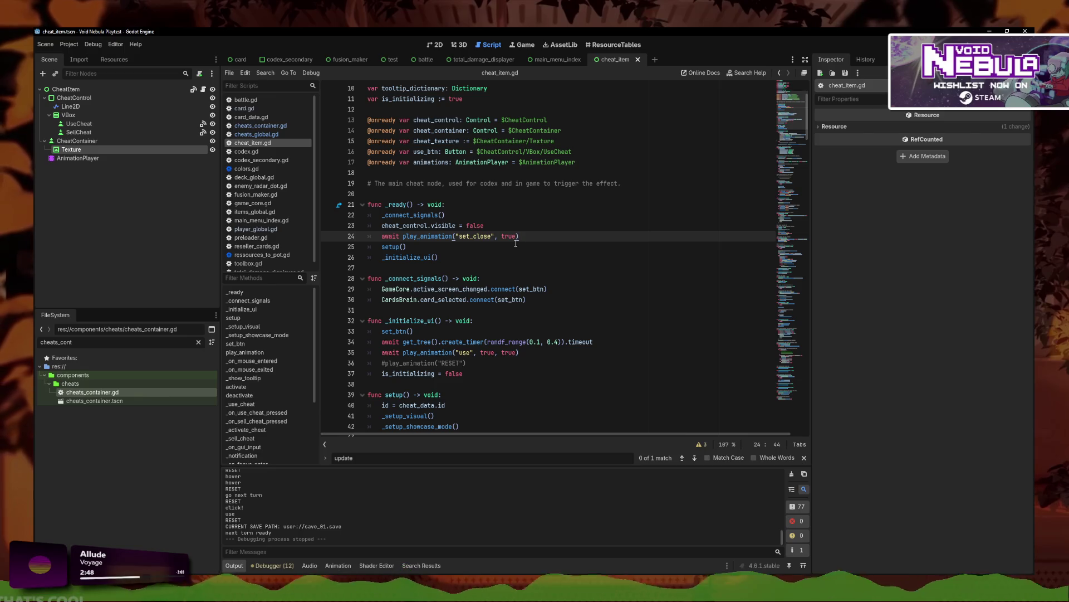
{"action": "left_click_drag", "start_coordinate": [521, 236], "coordinate": [333, 224]}
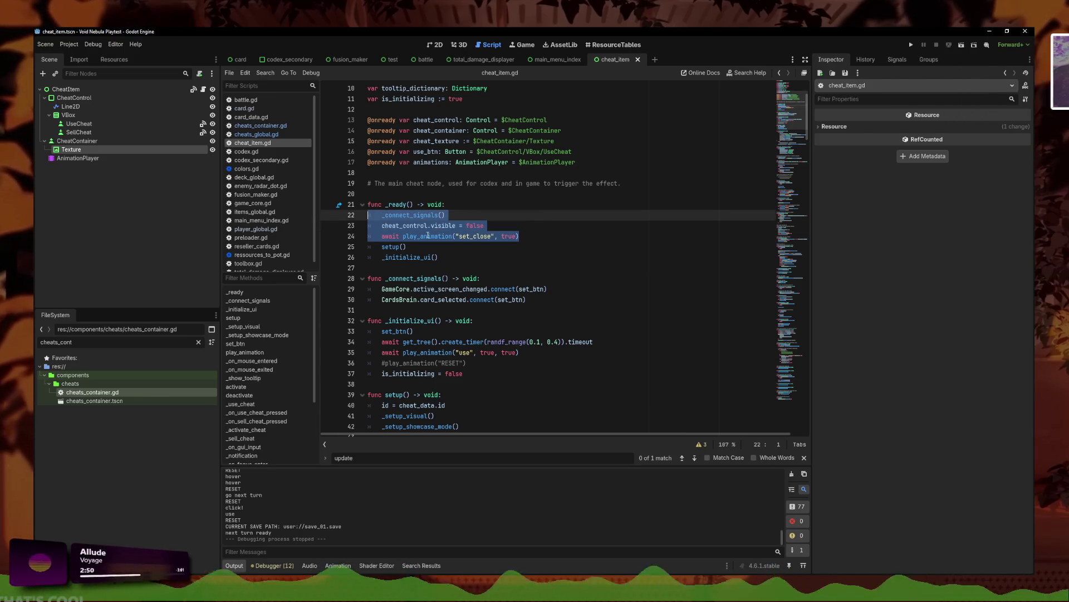
{"action": "left_click", "coordinate": [555, 232]}
{"action": "left_click_drag", "start_coordinate": [528, 234], "coordinate": [325, 227]}
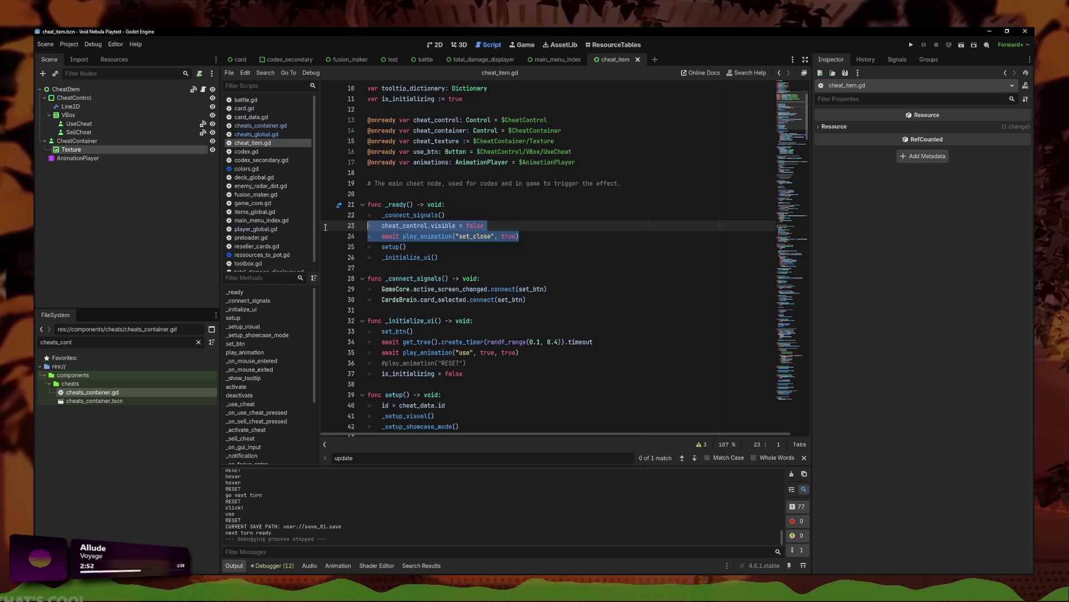
{"action": "mouse_move", "coordinate": [567, 237]}
{"action": "left_mouse_down"}
{"action": "mouse_move", "coordinate": [368, 236]}
{"action": "mouse_move", "coordinate": [329, 226]}
{"action": "left_mouse_up"}
{"action": "left_click", "coordinate": [540, 247]}
- Move the hide and set_close lines down into _initialize_ui
{"action": "left_click", "coordinate": [521, 237]}
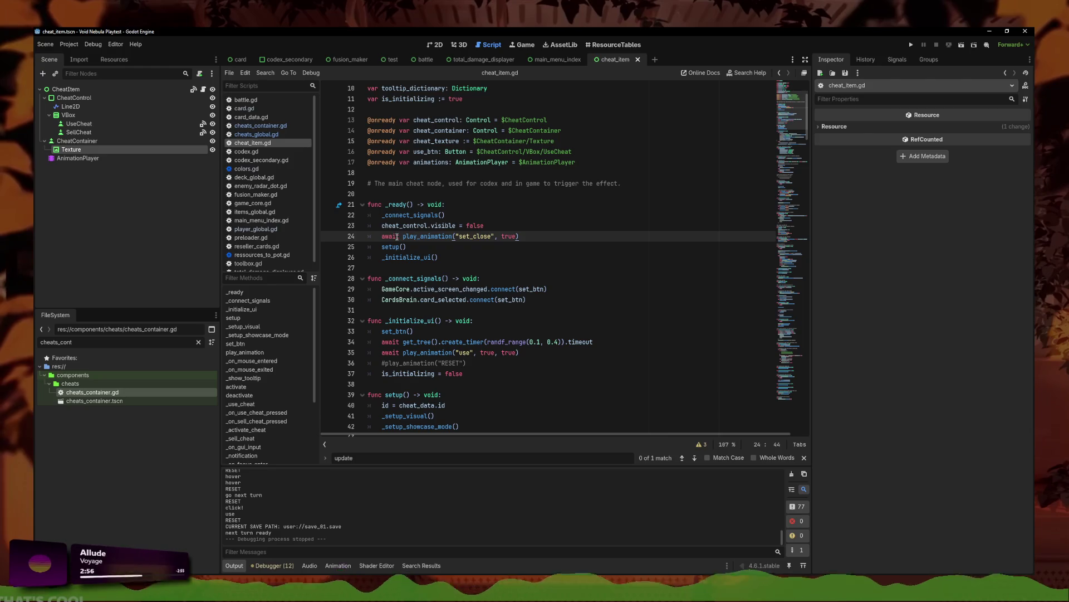
{"action": "key", "text": "End"}
{"action": "key", "text": "shift+Up"}
{"action": "key", "text": "shift+Home"}
{"action": "key", "text": "shift+Home"}
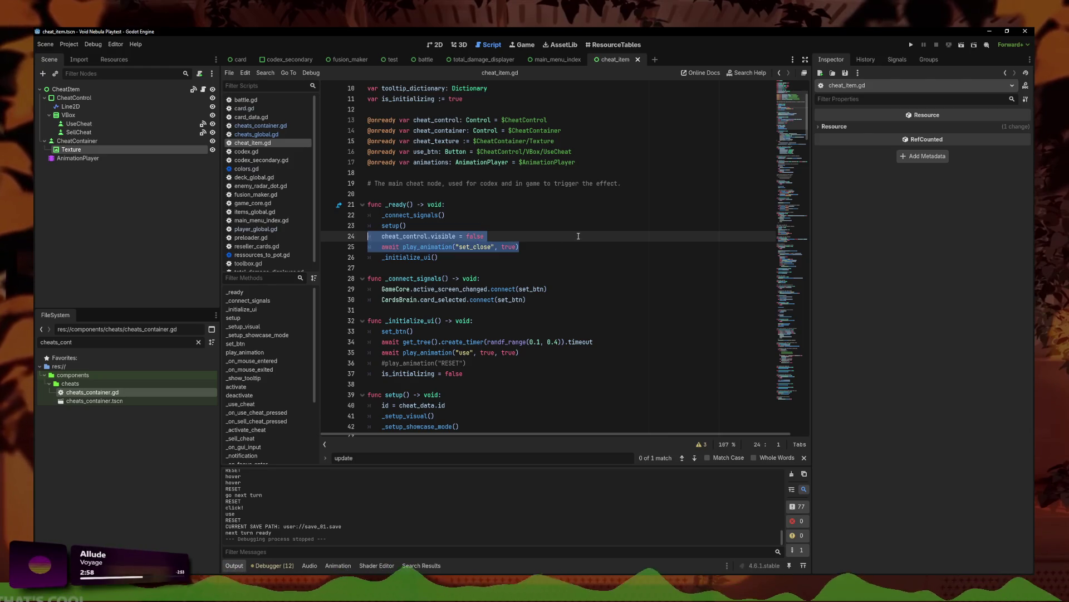
{"action": "key", "text": "alt+Down"}
{"action": "key", "text": "alt+Down"}
{"action": "key", "text": "alt+Down"}
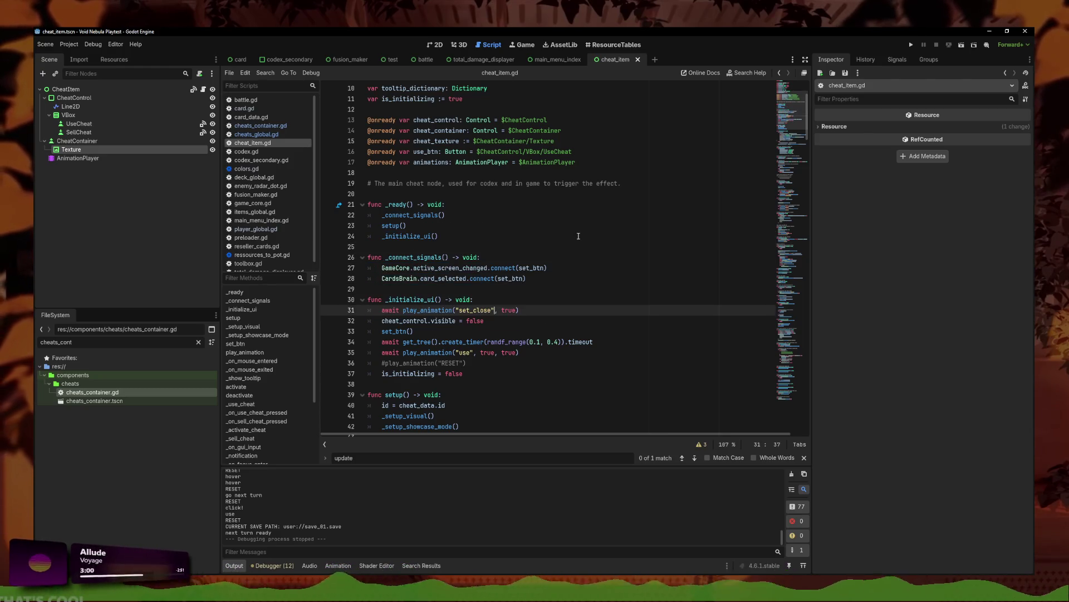
- Remove await from the set_close call and move it to the top of _ready
{"action": "left_click", "coordinate": [495, 321]}
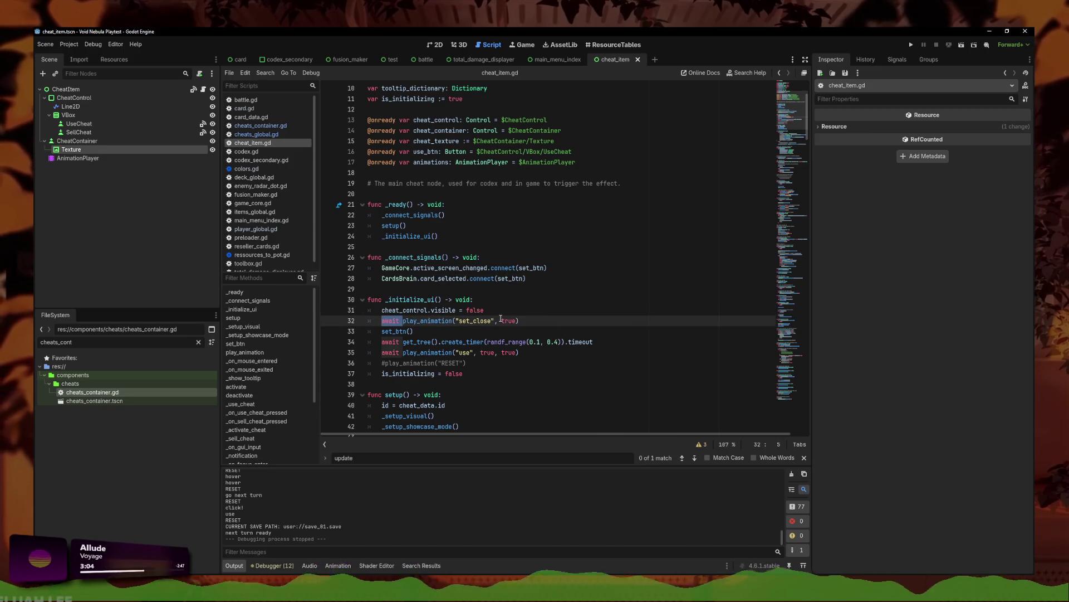
{"action": "key", "text": "BackSpace"}
{"action": "key", "text": "alt+Up"}
{"action": "key", "text": "alt+Up"}
{"action": "key", "text": "alt+Up"}
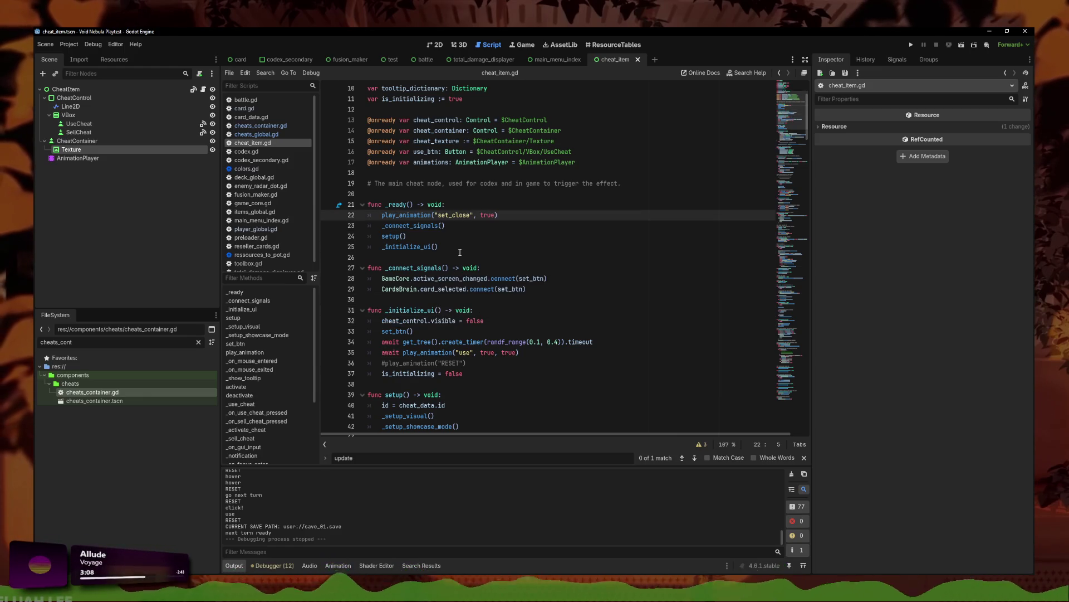
{"action": "scroll", "coordinate": [528, 244], "scroll_direction": "up", "scroll_amount": 1}
{"action": "left_click", "coordinate": [528, 244]}
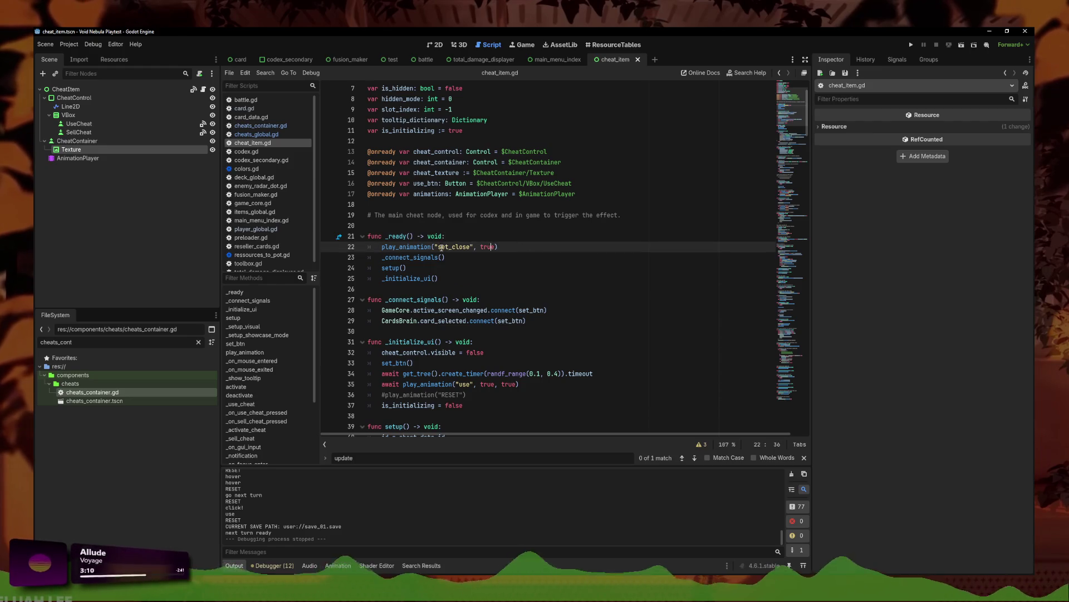
- Inspect play_animation's play_backwards and animations.play lines, then relaunch the game
{"action": "left_click", "coordinate": [406, 247], "text": "ctrl"}
{"action": "key", "text": "Down"}
{"action": "key", "text": "Down"}
{"action": "key", "text": "Down"}
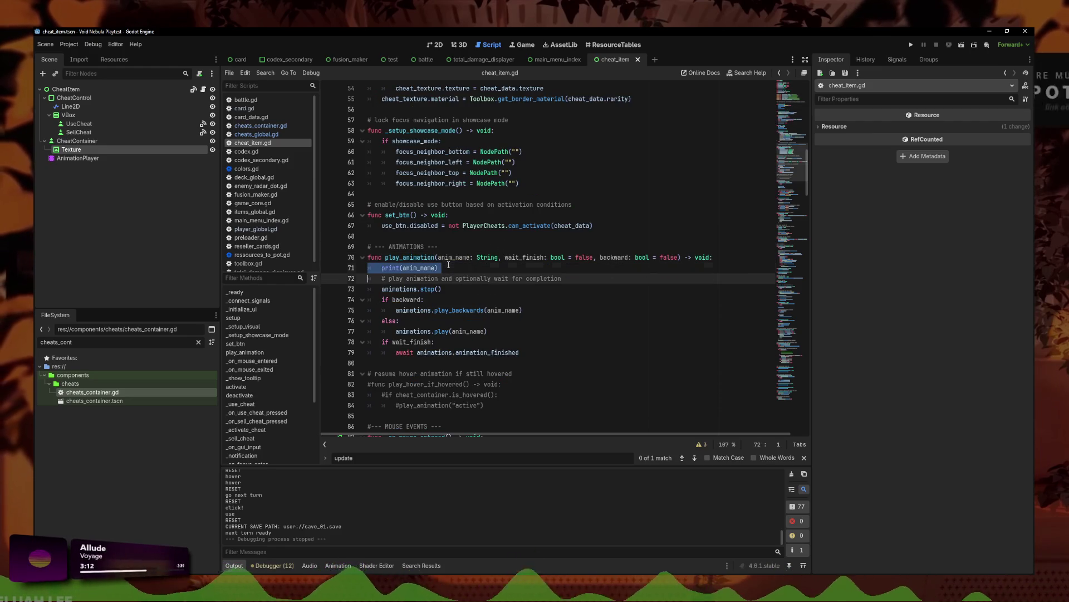
{"action": "key", "text": "End"}
{"action": "left_click", "coordinate": [469, 307]}
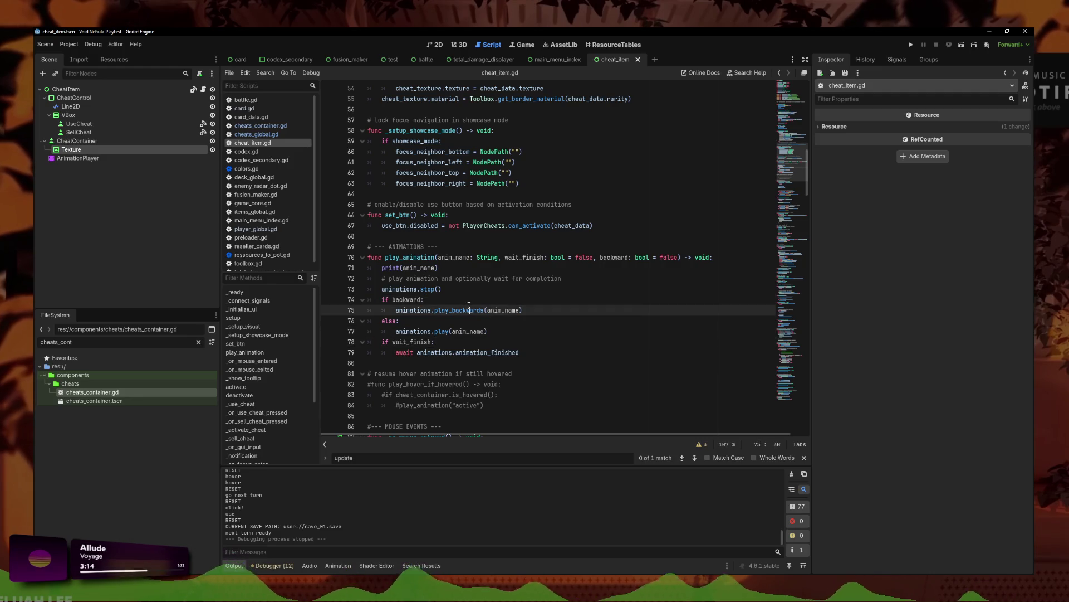
{"action": "key", "text": "Up"}
{"action": "key", "text": "Up"}
{"action": "key", "text": "Down"}
{"action": "key", "text": "Down"}
{"action": "key", "text": "Down"}
{"action": "key", "text": "End"}
{"action": "key", "text": "Left"}
{"action": "key", "text": "Left"}
{"action": "key", "text": "Left"}
{"action": "left_click", "coordinate": [518, 334]}
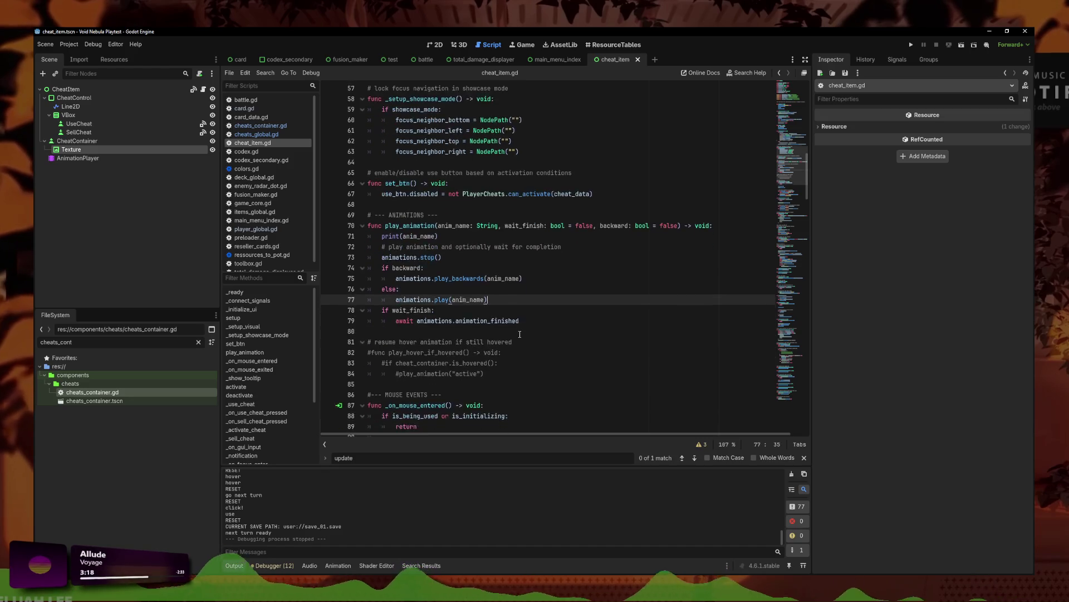
{"action": "scroll", "coordinate": [518, 334], "scroll_direction": "up", "scroll_amount": 7}
{"action": "scroll", "coordinate": [435, 126], "scroll_direction": "up", "scroll_amount": 10}
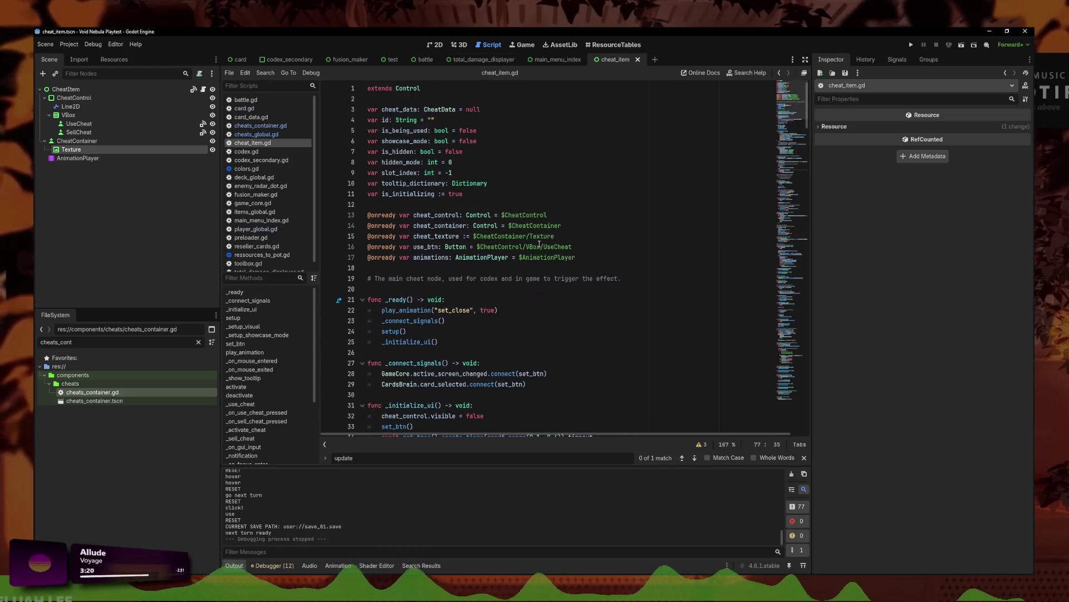
{"action": "left_click", "coordinate": [912, 45]}
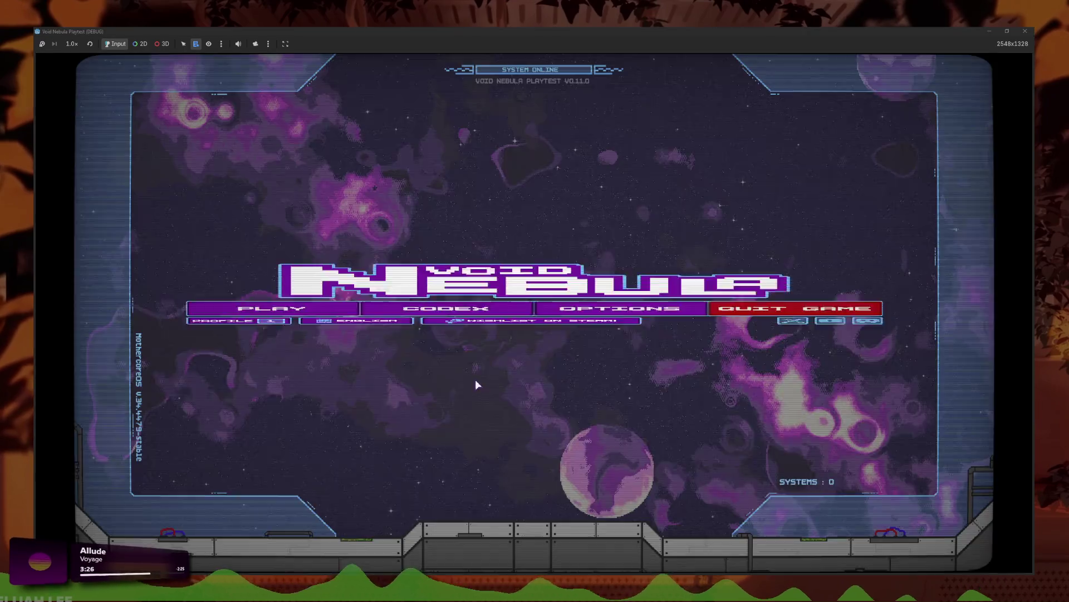
- Browse the Codex cards to page 2, then return to the main menu
{"action": "left_click", "coordinate": [358, 310]}
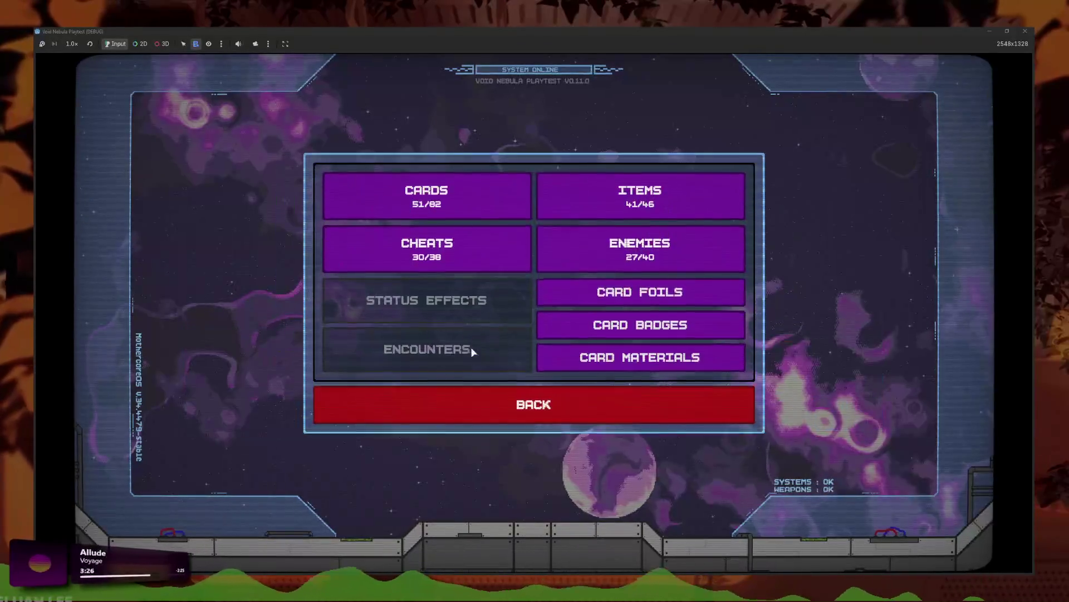
{"action": "left_click", "coordinate": [506, 250]}
{"action": "left_click", "coordinate": [603, 395]}
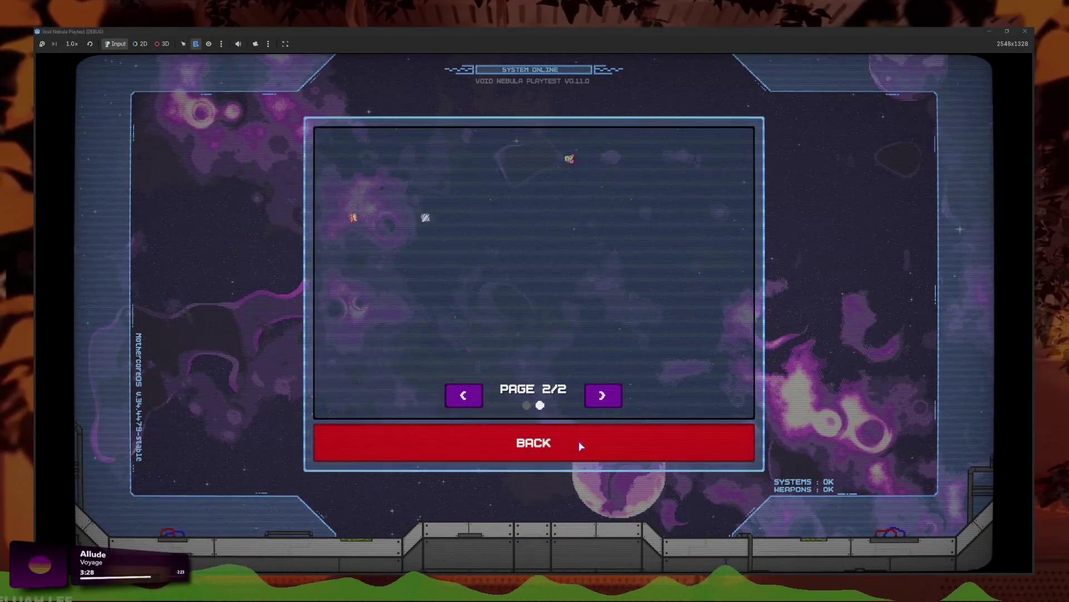
{"action": "left_click", "coordinate": [562, 446]}
{"action": "left_click", "coordinate": [444, 418]}
- Start a new Faceless run into the ALLOY battle, then stop the playtest
{"action": "left_click", "coordinate": [251, 359]}
{"action": "left_click", "coordinate": [538, 159]}
{"action": "left_click", "coordinate": [450, 159]}
{"action": "left_click", "coordinate": [273, 215]}
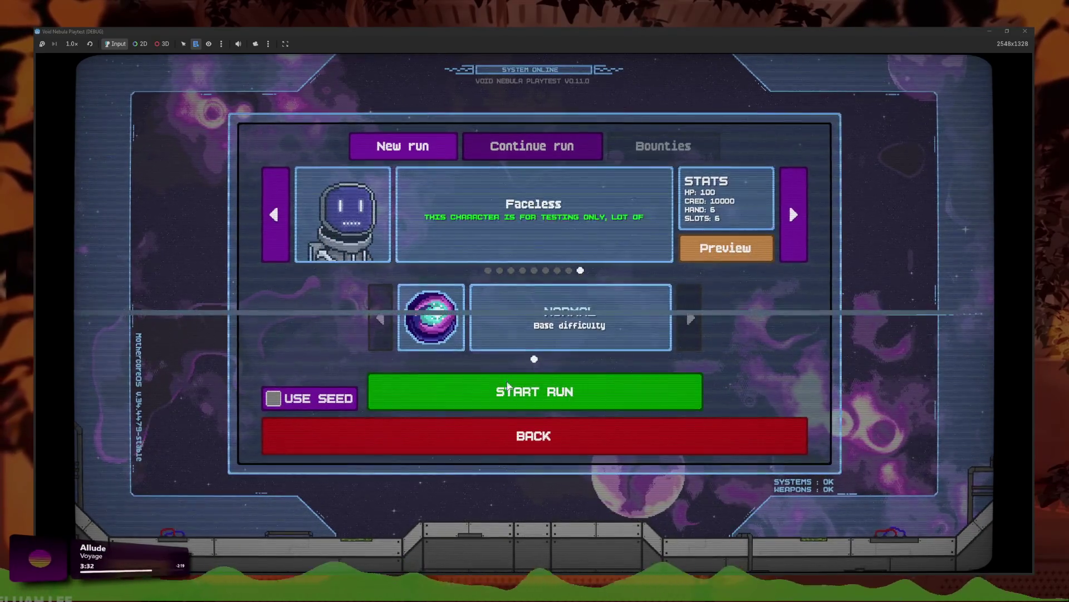
{"action": "left_click", "coordinate": [487, 390]}
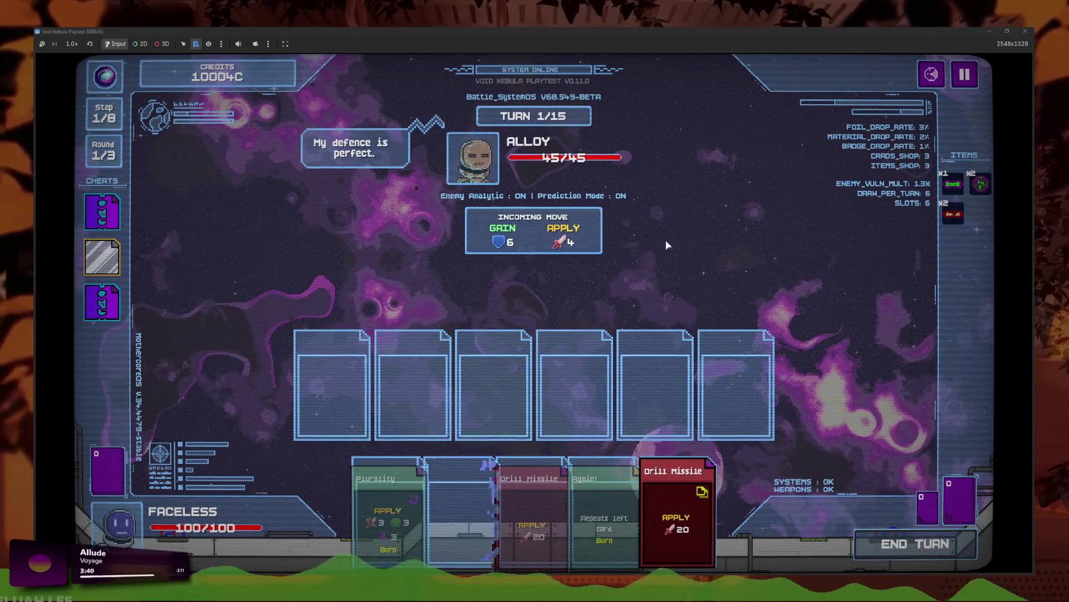
{"action": "key", "text": "F8"}
- Add await before the set_close play_animation call in _ready
{"action": "left_click", "coordinate": [434, 321]}
{"action": "left_click", "coordinate": [435, 311]}
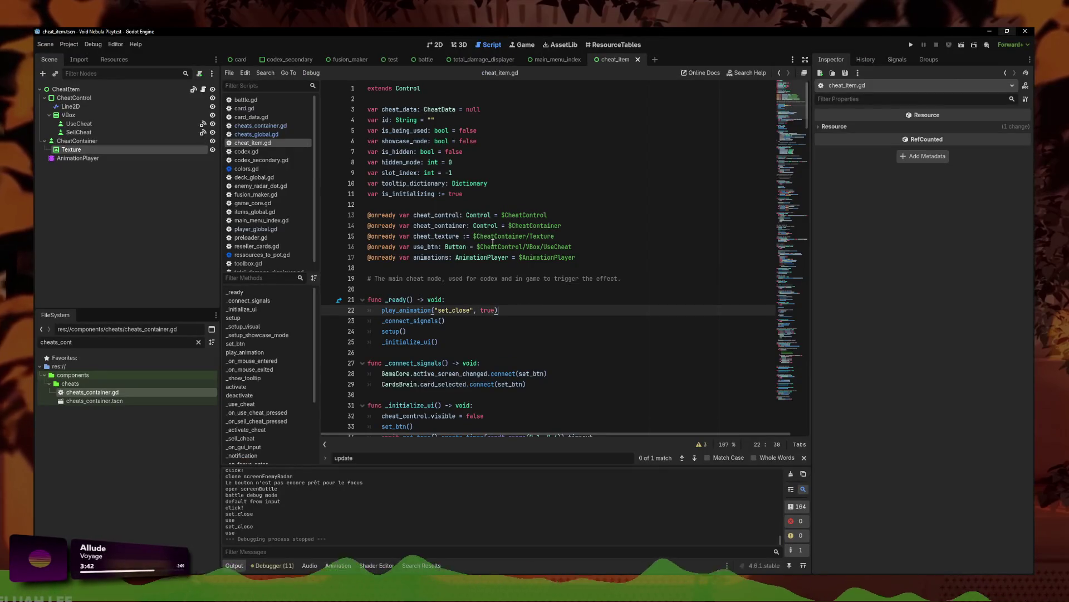
{"action": "left_click", "coordinate": [435, 45]}
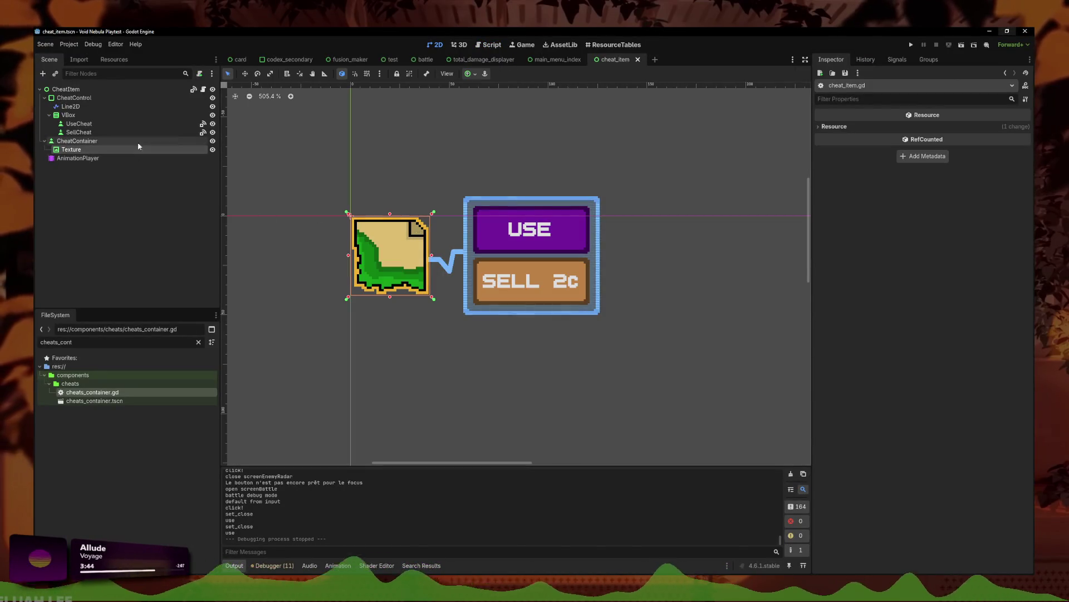
{"action": "left_click", "coordinate": [500, 47]}
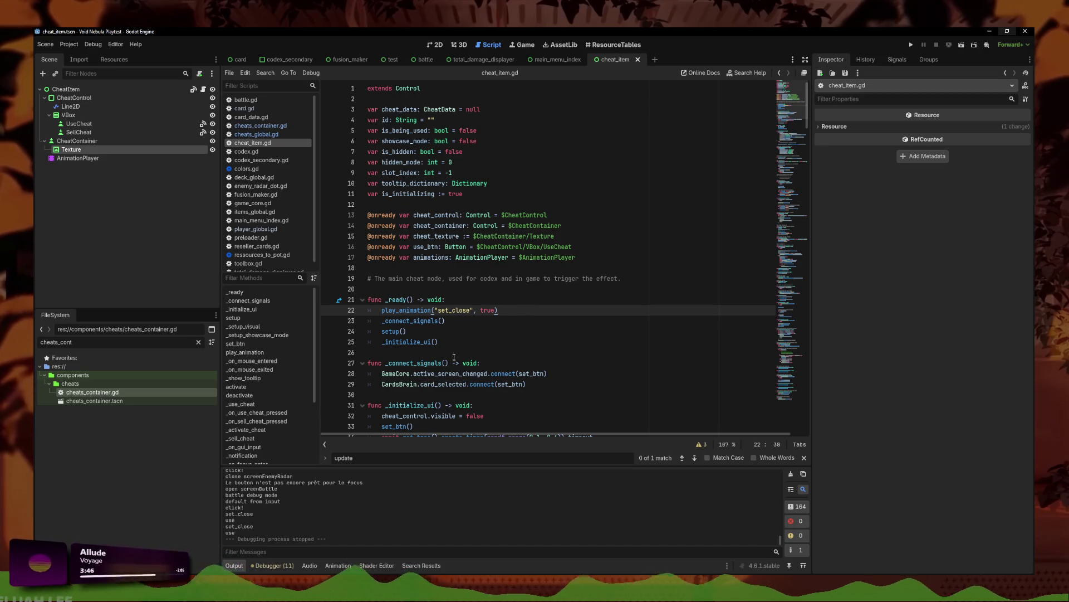
{"action": "scroll", "coordinate": [459, 363], "scroll_direction": "down", "scroll_amount": 1}
{"action": "left_click", "coordinate": [382, 278]}
{"action": "type", "text": "await"}
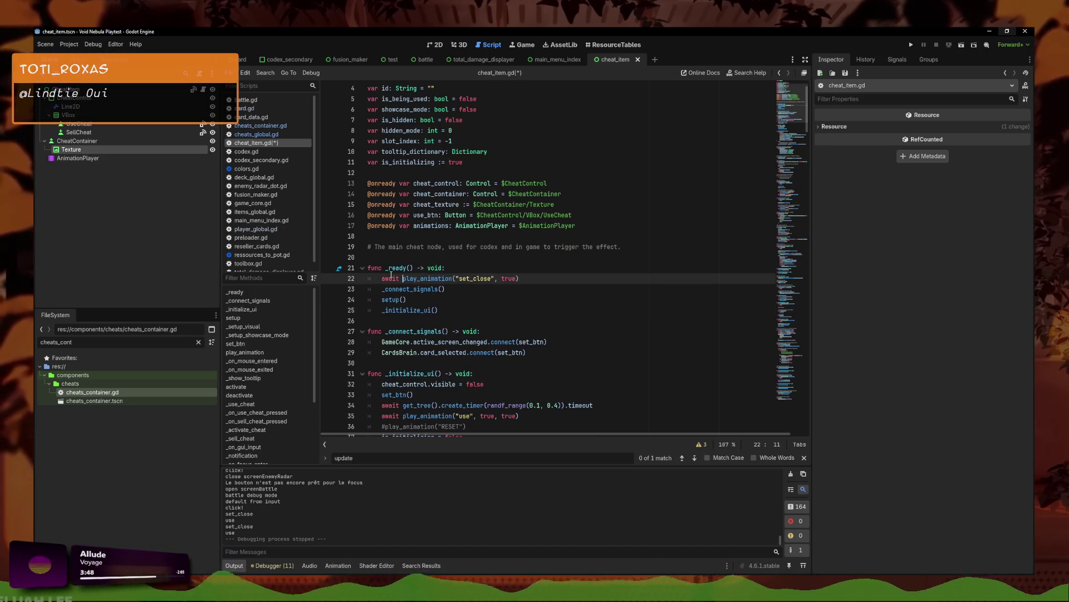
- Move the cheat_control hide line up into _ready, save cheat_item.gd, and run the game
{"action": "left_click", "coordinate": [456, 383]}
{"action": "key", "text": "alt+Up"}
{"action": "key", "text": "alt+Up"}
{"action": "key", "text": "alt+Up"}
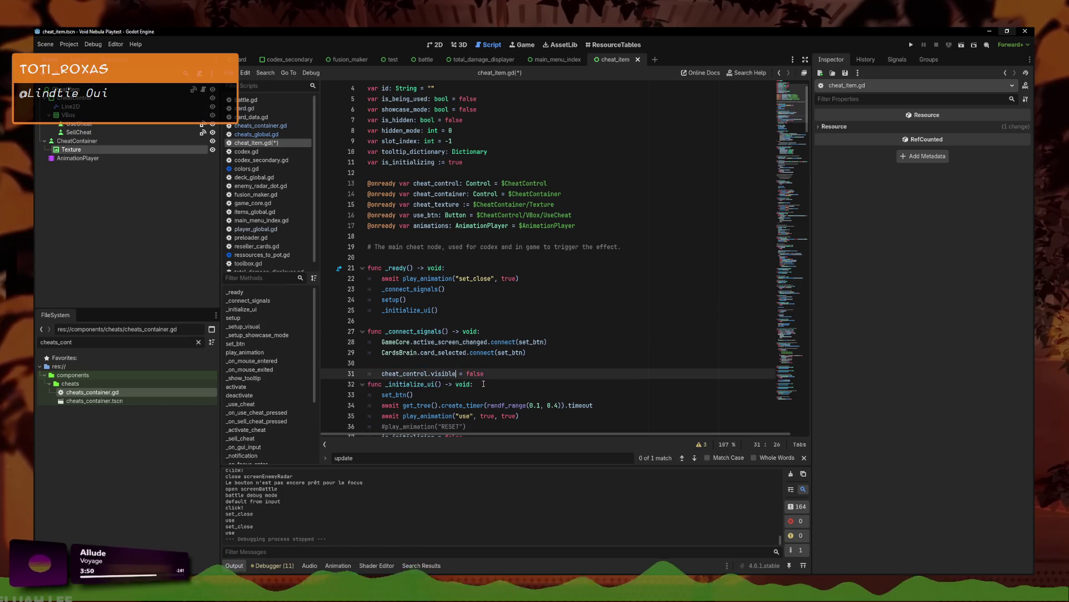
{"action": "key", "text": "ctrl+s"}
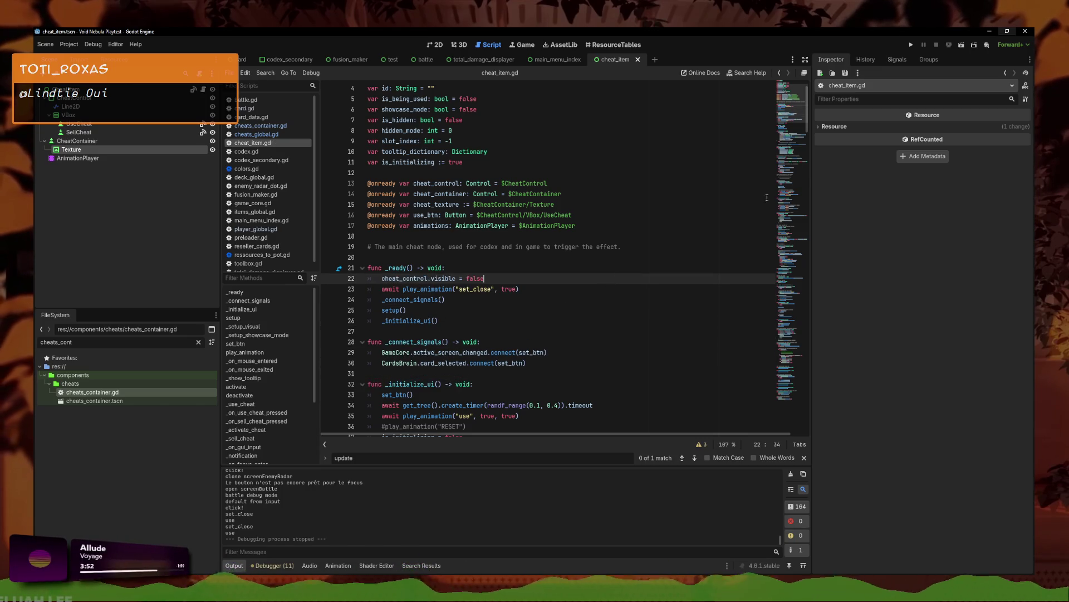
{"action": "left_click", "coordinate": [911, 45]}
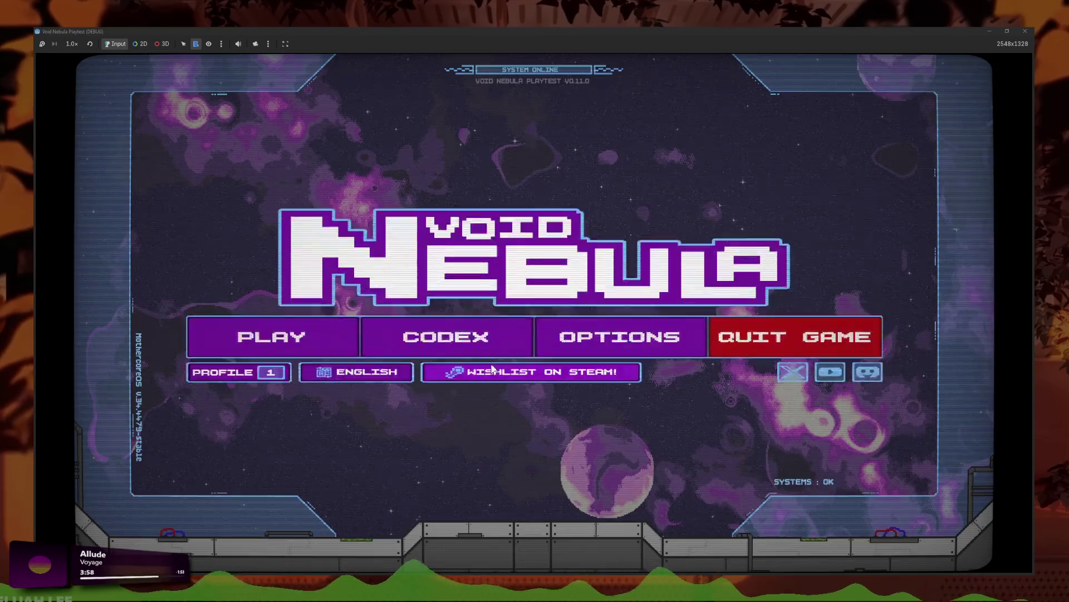
{"action": "left_click", "coordinate": [512, 335]}
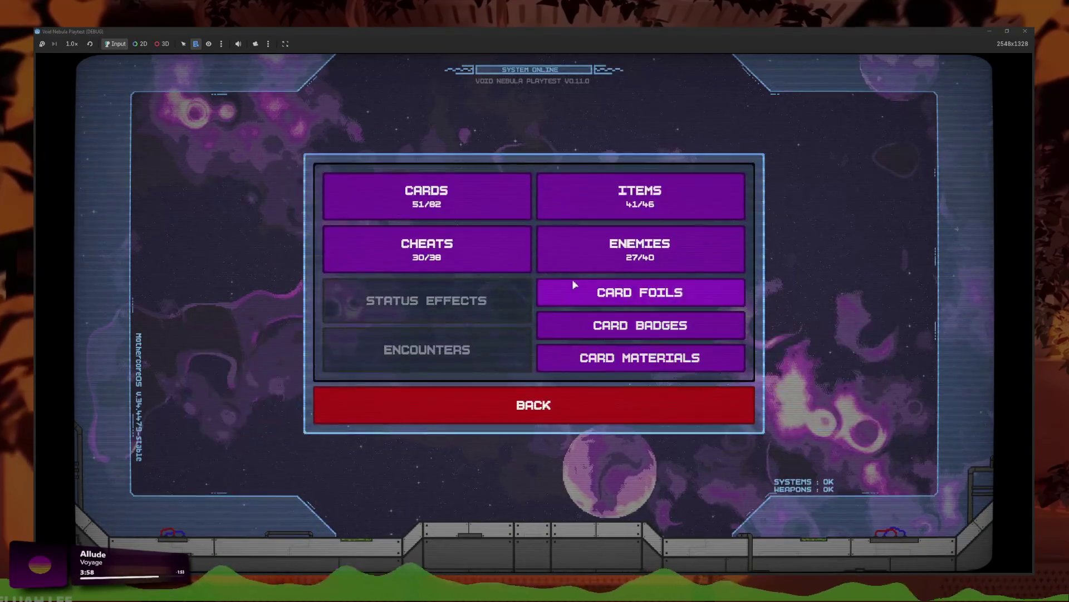
{"action": "left_click", "coordinate": [482, 262]}
{"action": "left_click", "coordinate": [573, 448]}
{"action": "left_click", "coordinate": [470, 406]}
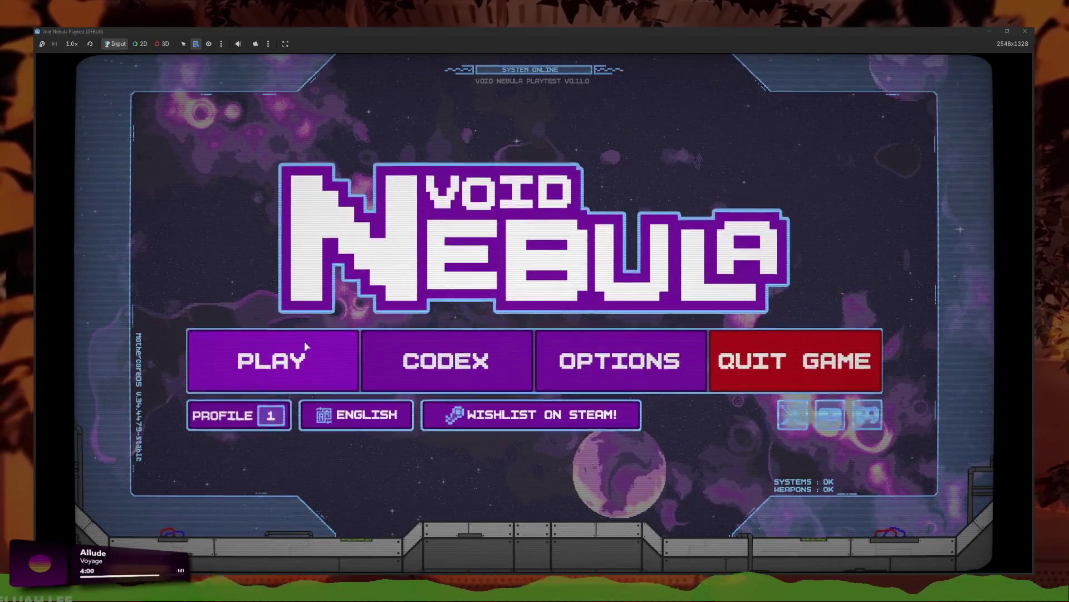
{"action": "left_click", "coordinate": [267, 358]}
{"action": "left_click", "coordinate": [402, 143]}
{"action": "left_click", "coordinate": [533, 146]}
{"action": "left_click", "coordinate": [589, 373]}
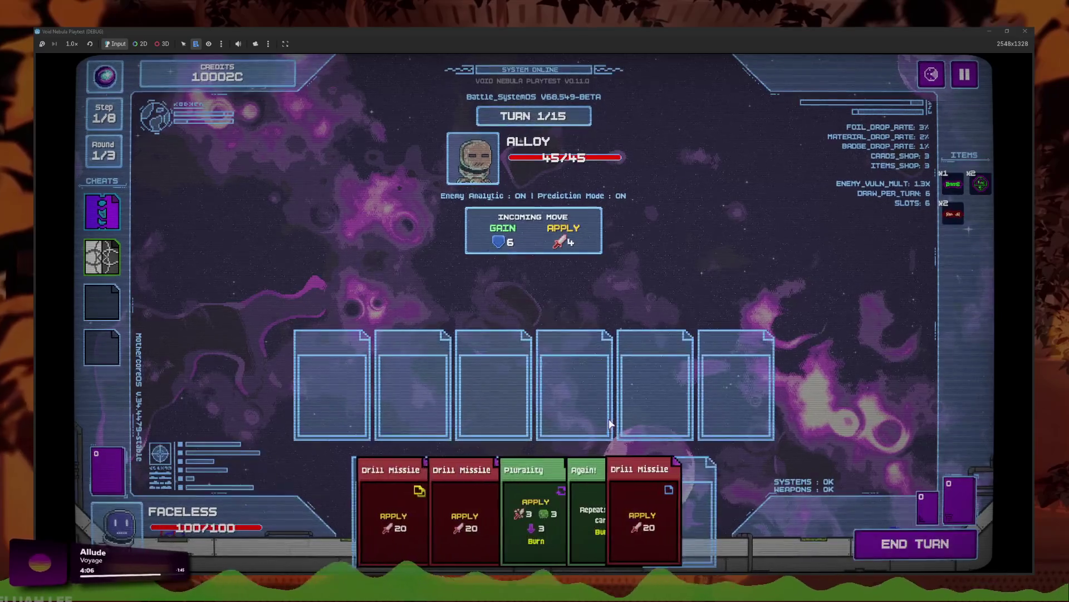
{"action": "left_click", "coordinate": [899, 548]}
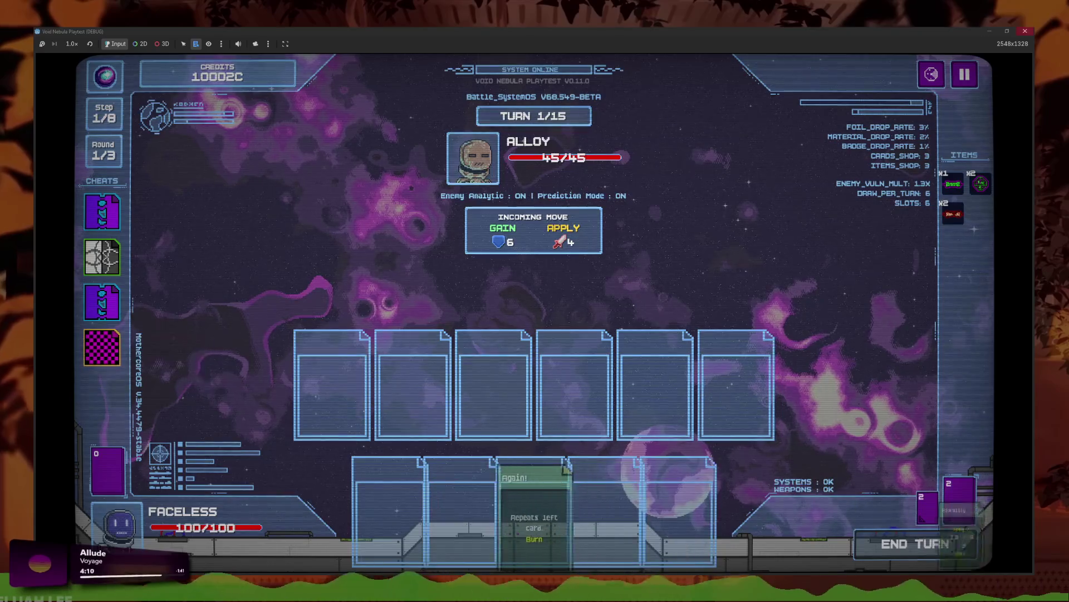
{"action": "key", "text": "F8"}
{"action": "left_click", "coordinate": [552, 292]}
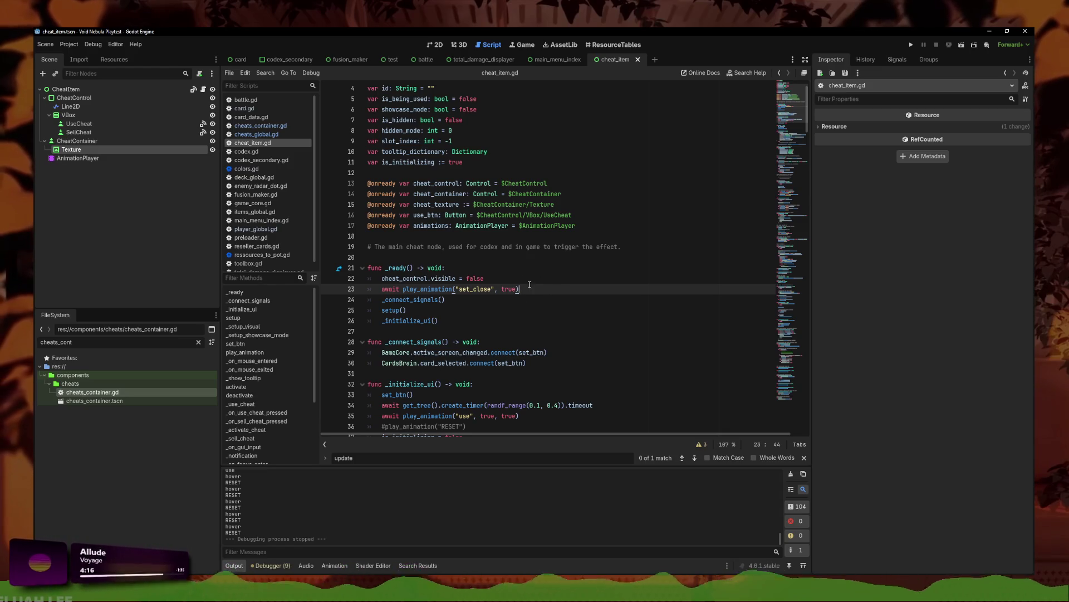
- Move the hide and set_close lines back into _initialize_ui and remove await from set_close
{"action": "left_click_drag", "start_coordinate": [555, 288], "coordinate": [456, 278]}
{"action": "key", "text": "Left"}
{"action": "key", "text": "alt+Down"}
{"action": "key", "text": "alt+Down"}
{"action": "key", "text": "alt+Down"}
{"action": "key", "text": "alt+Down"}
{"action": "key", "text": "alt+Down"}
{"action": "key", "text": "alt+Down"}
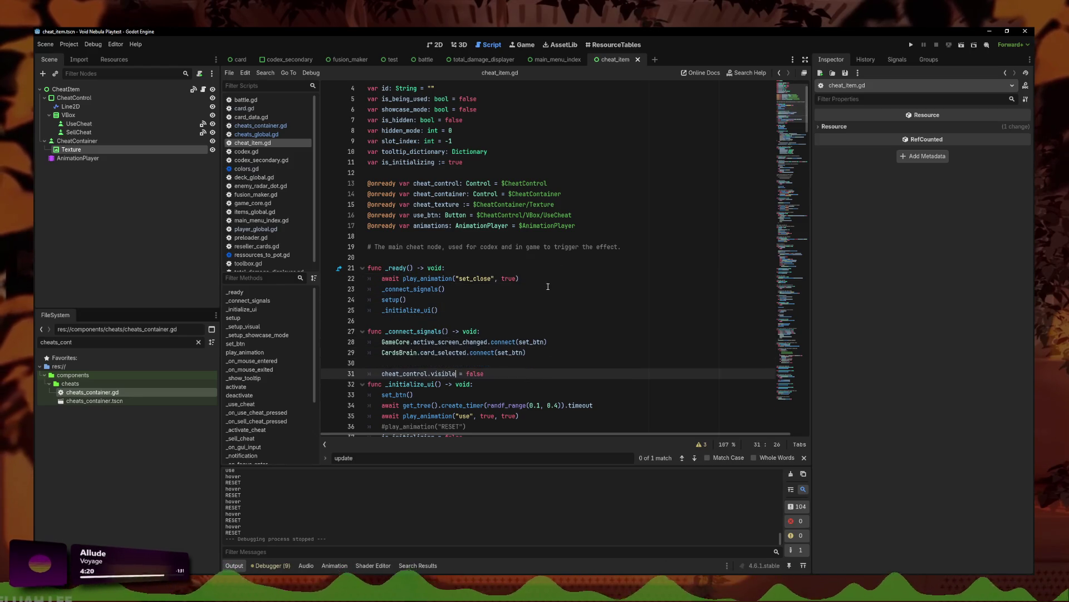
{"action": "left_click", "coordinate": [538, 281]}
{"action": "key", "text": "Home"}
{"action": "key", "text": "ctrl+Delete"}
{"action": "key", "text": "Delete"}
{"action": "key", "text": "alt+Down"}
{"action": "key", "text": "alt+Down"}
{"action": "key", "text": "alt+Down"}
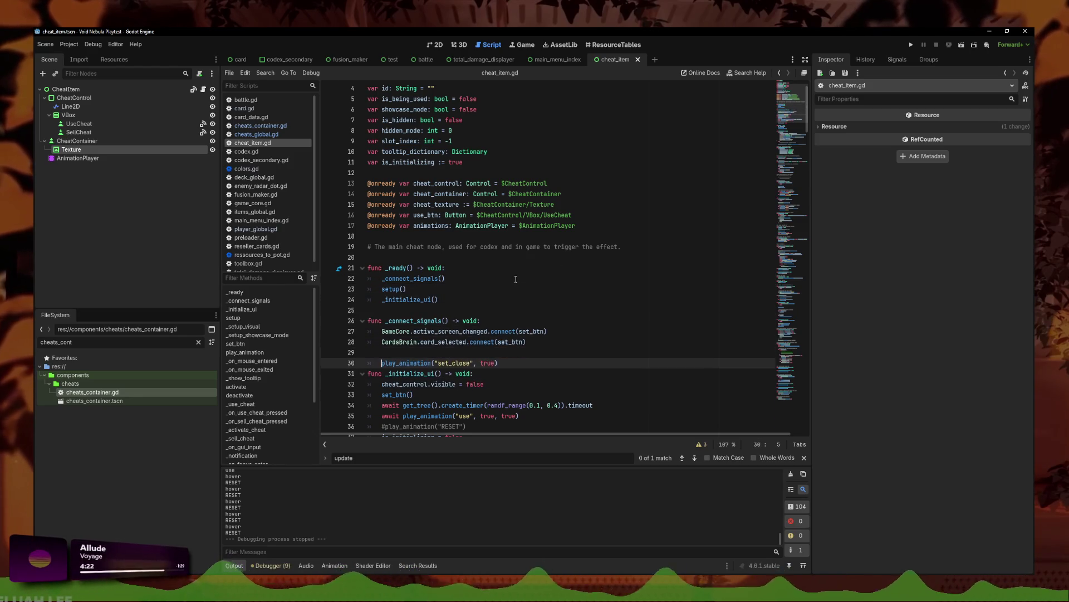
{"action": "key", "text": "ctrl+Delete"}
{"action": "key", "text": "Delete"}
{"action": "scroll", "coordinate": [531, 290], "scroll_direction": "down", "scroll_amount": 2}
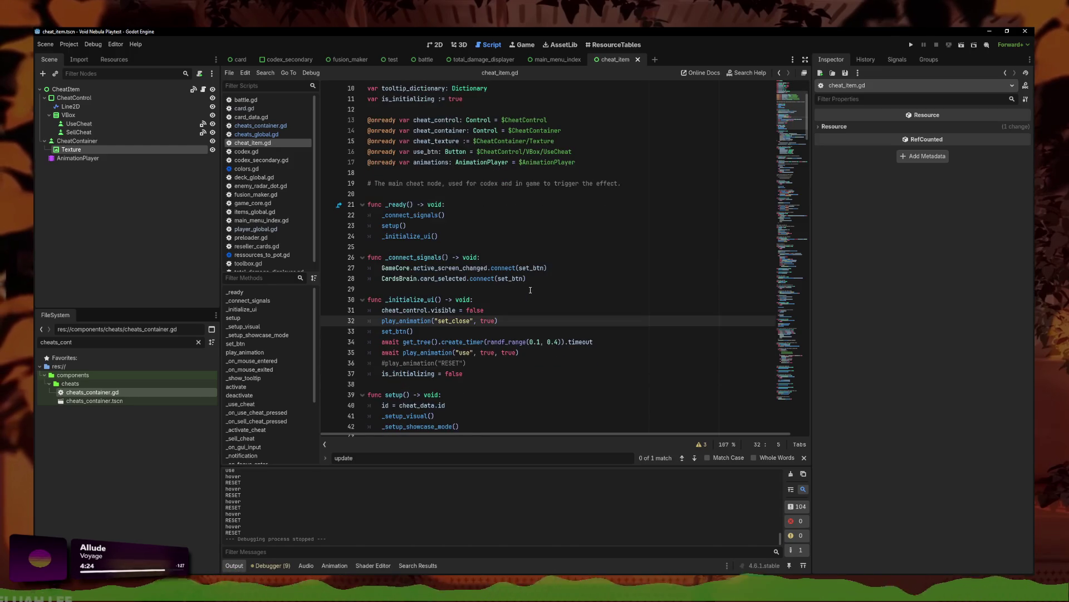
- Set the RESET scale key's y value to 0 on the AnimationPlayer and relaunch the game
{"action": "left_click", "coordinate": [435, 45]}
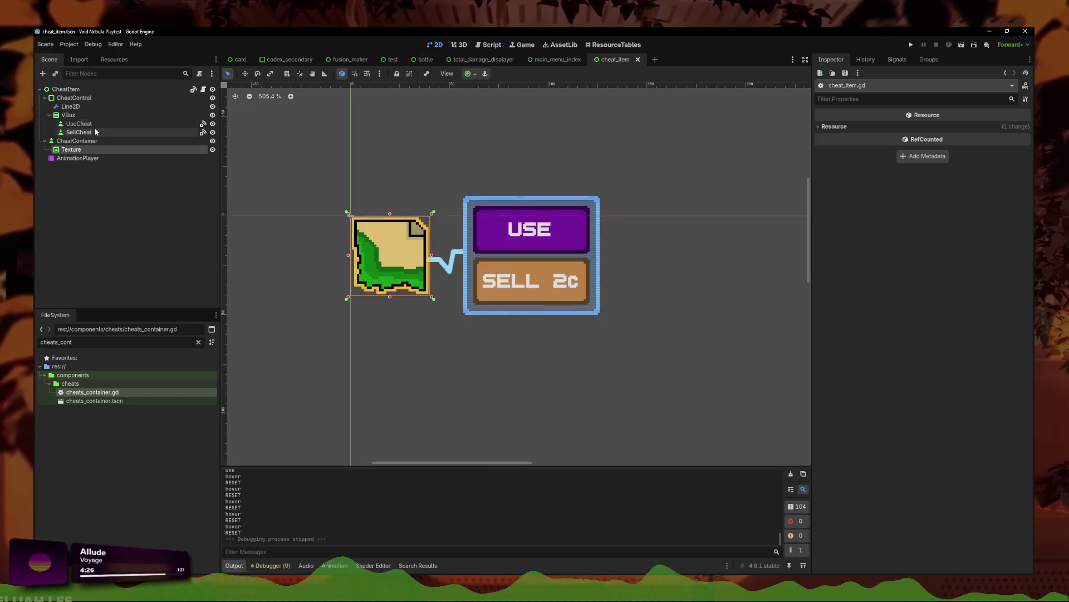
{"action": "left_click", "coordinate": [122, 159]}
{"action": "left_click", "coordinate": [412, 402]}
{"action": "left_click", "coordinate": [413, 415]}
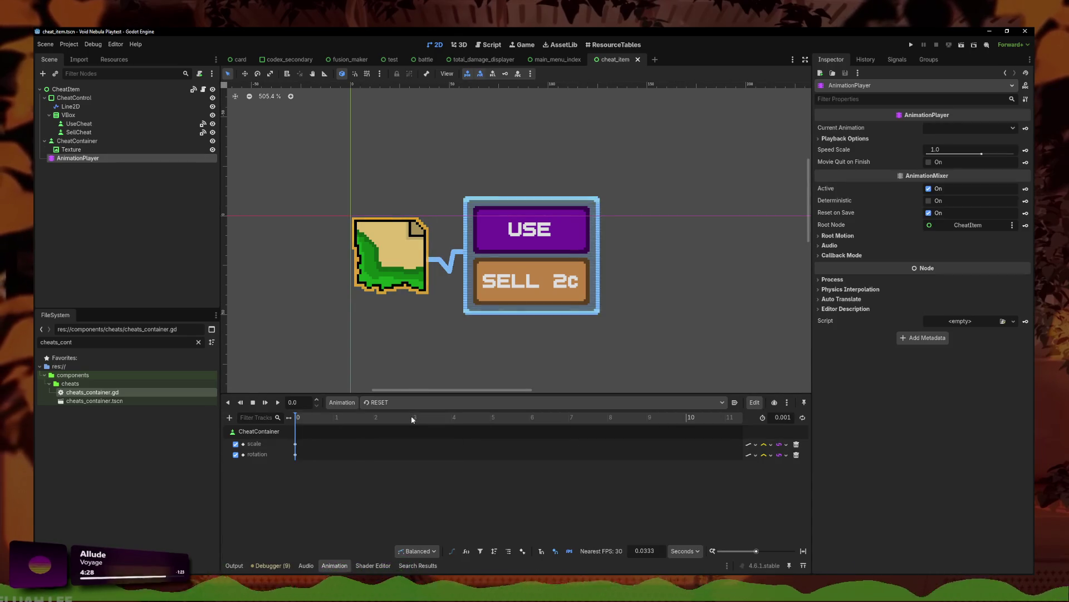
{"action": "left_click", "coordinate": [295, 444]}
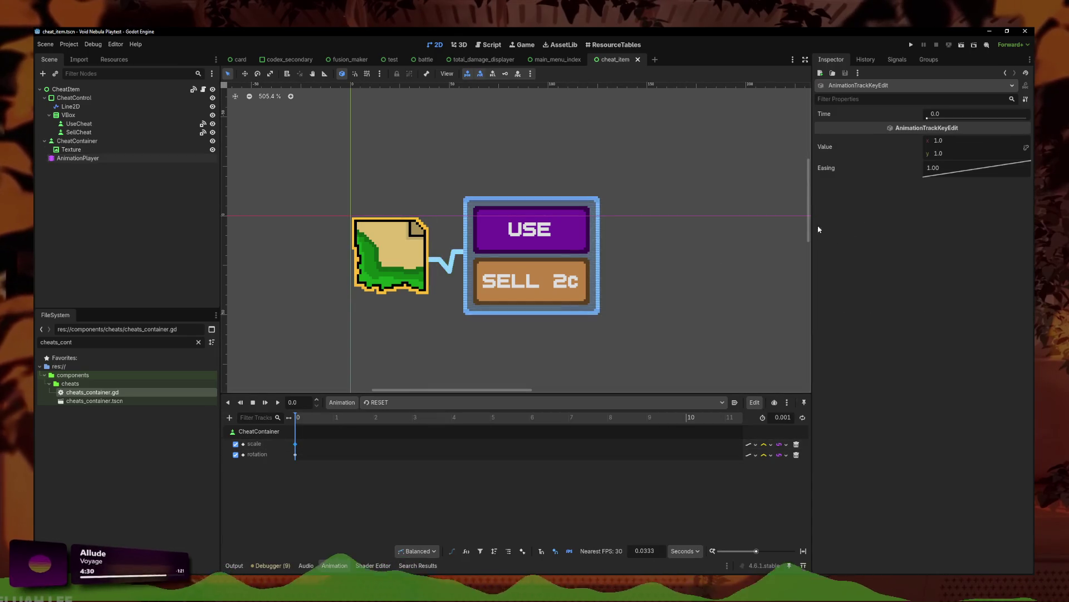
{"action": "left_click", "coordinate": [946, 152]}
{"action": "type", "text": "0"}
{"action": "key", "text": "Return"}
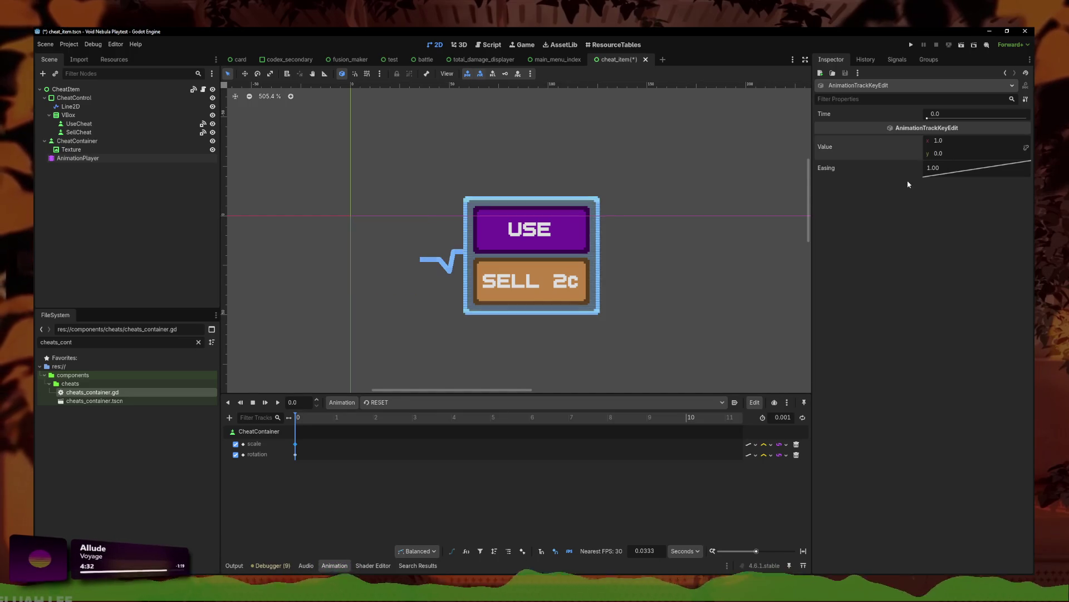
{"action": "left_click", "coordinate": [911, 45]}
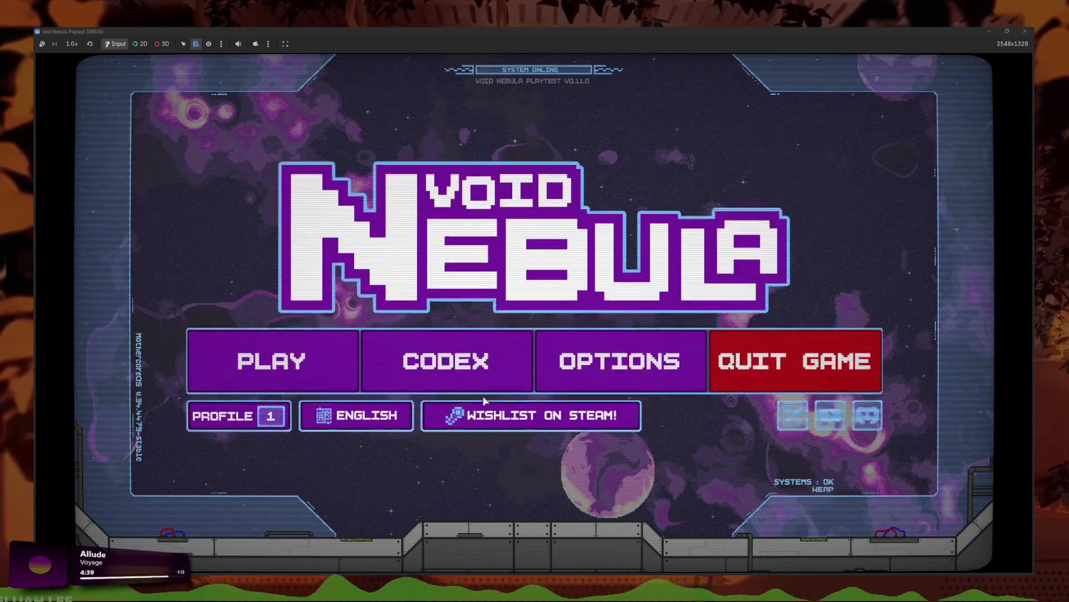
- Continue the saved run, choose Cut the power, enter the ALLOY battle, then stop the playtest
{"action": "left_click", "coordinate": [278, 362]}
{"action": "left_click", "coordinate": [423, 147]}
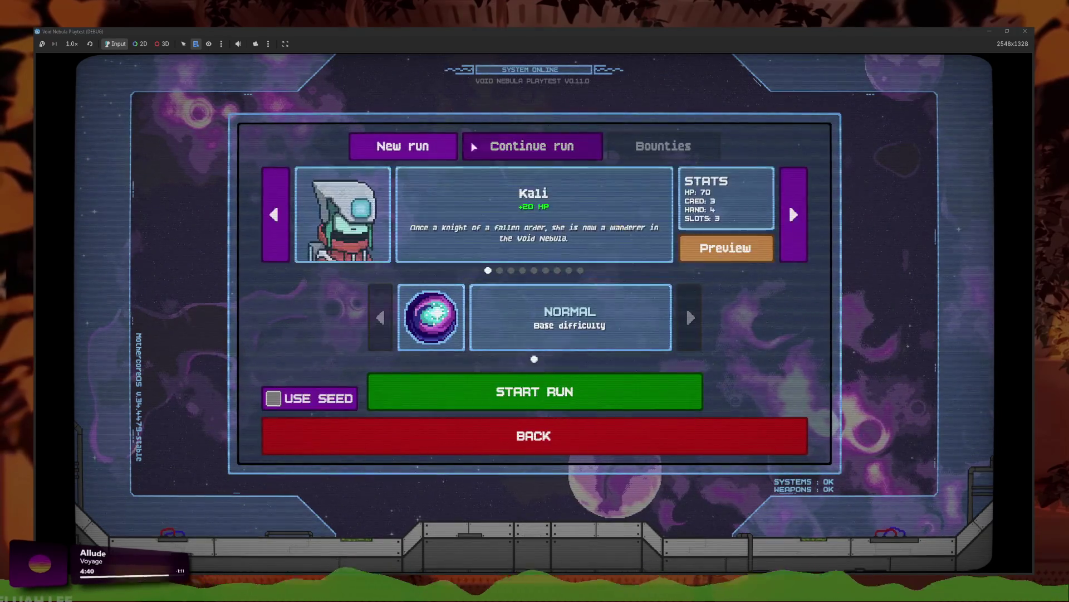
{"action": "left_click", "coordinate": [531, 147]}
{"action": "left_click", "coordinate": [593, 390]}
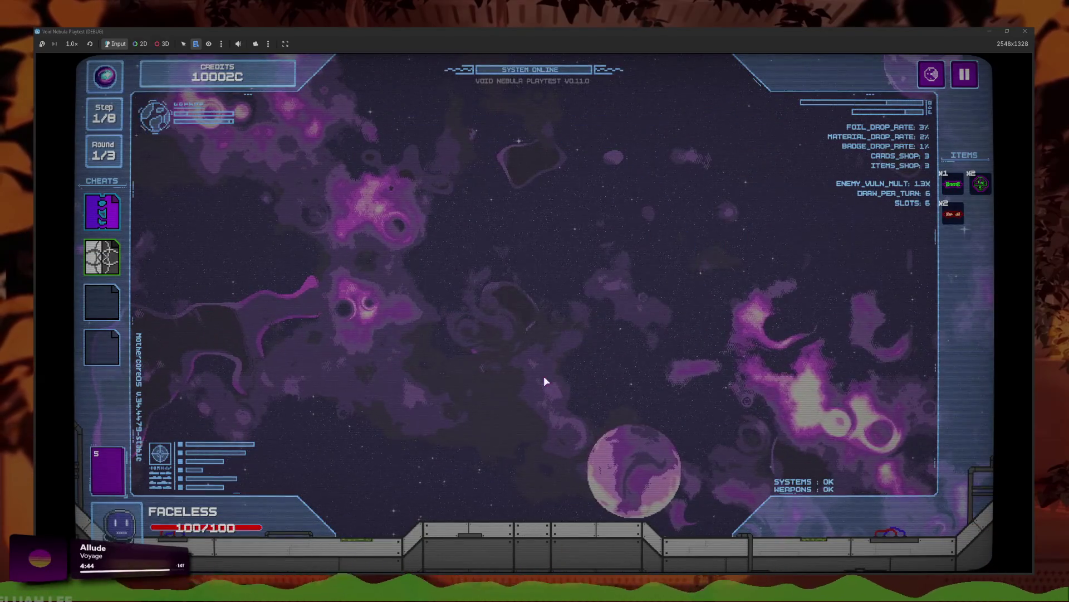
{"action": "left_click", "coordinate": [545, 404]}
{"action": "left_click", "coordinate": [623, 386]}
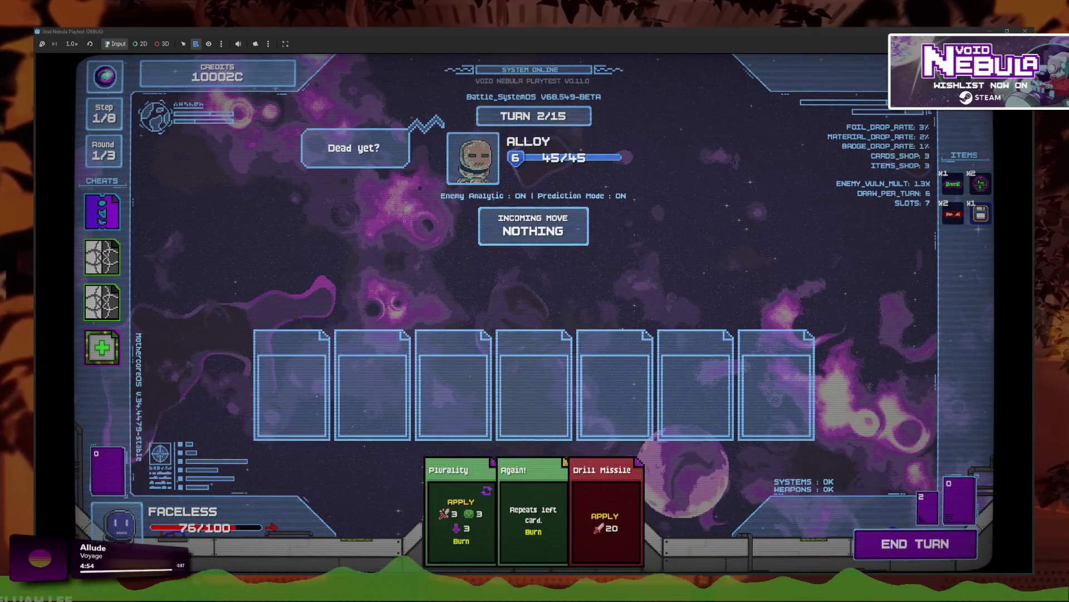
{"action": "key", "text": "F8"}
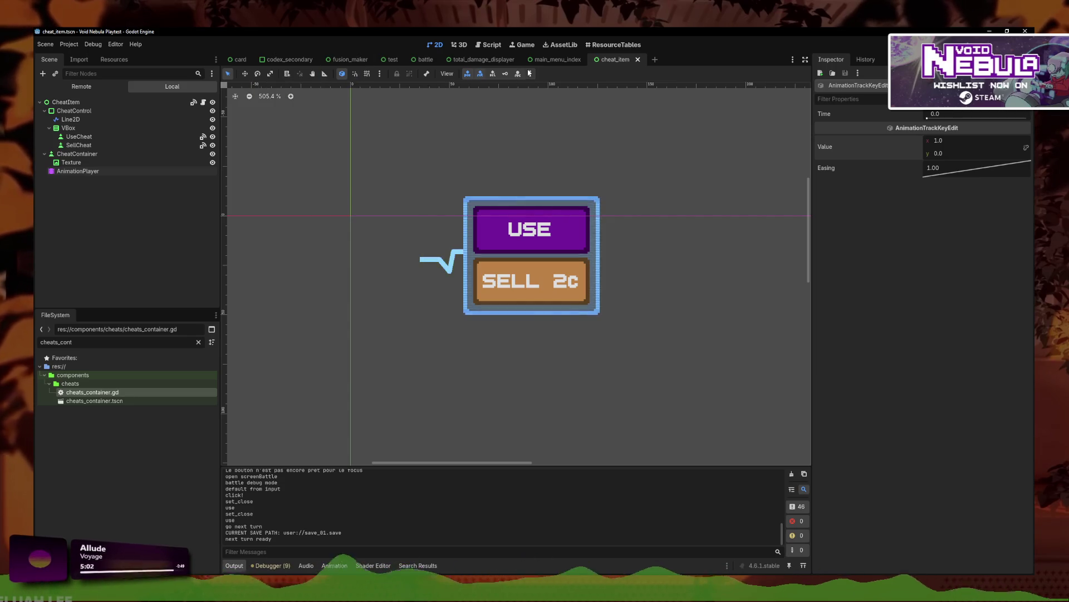
- Set the RESET scale key's y value back to 1.0 and save the scene
{"action": "left_click", "coordinate": [112, 171]}
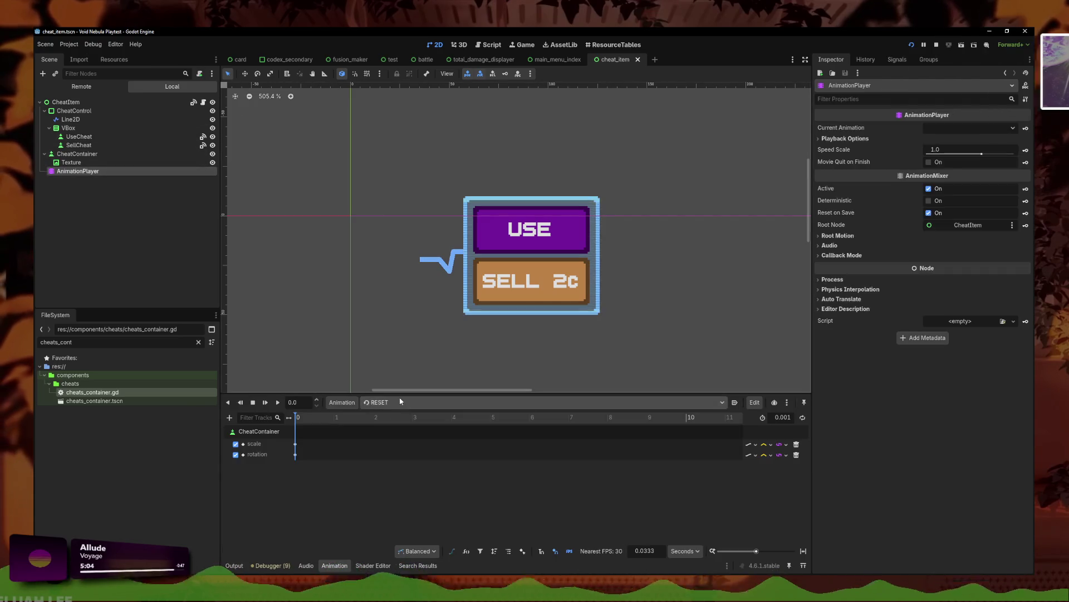
{"action": "left_click", "coordinate": [401, 403]}
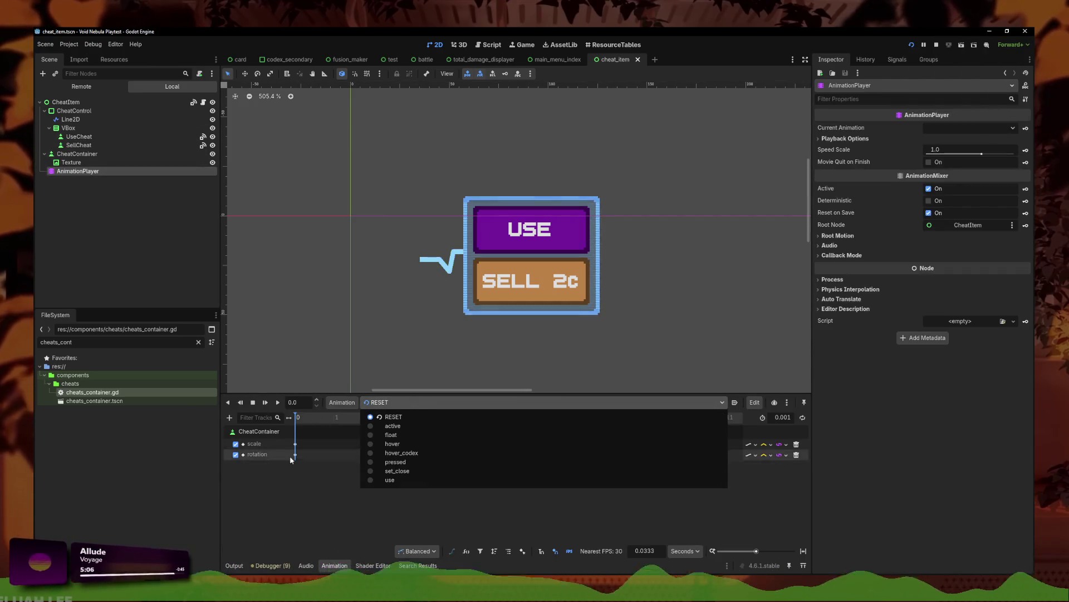
{"action": "left_click", "coordinate": [405, 416]}
{"action": "left_click", "coordinate": [959, 155]}
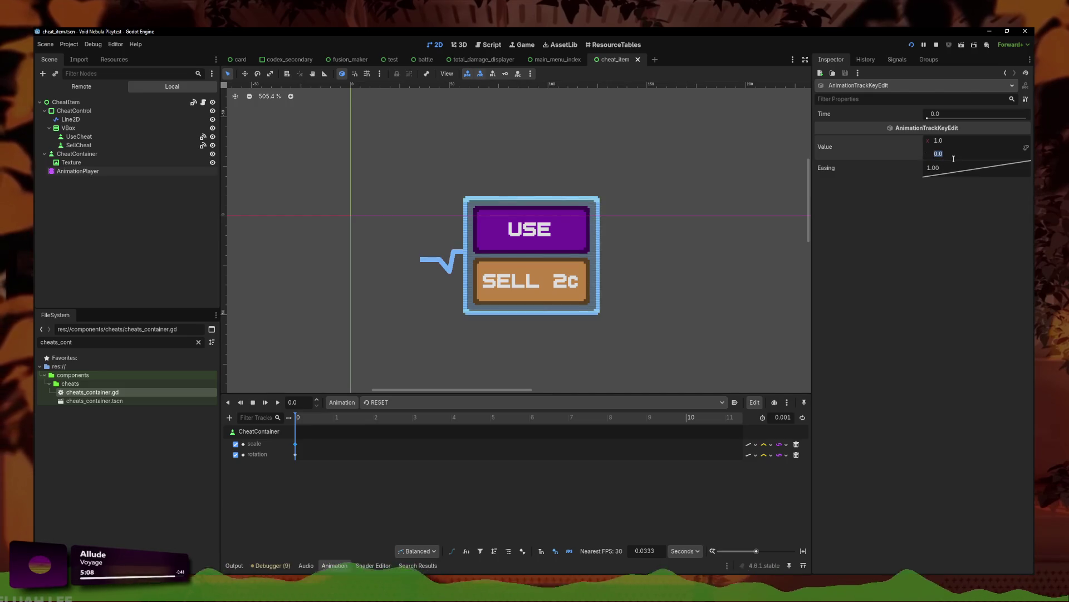
{"action": "key", "text": "ctrl+s"}
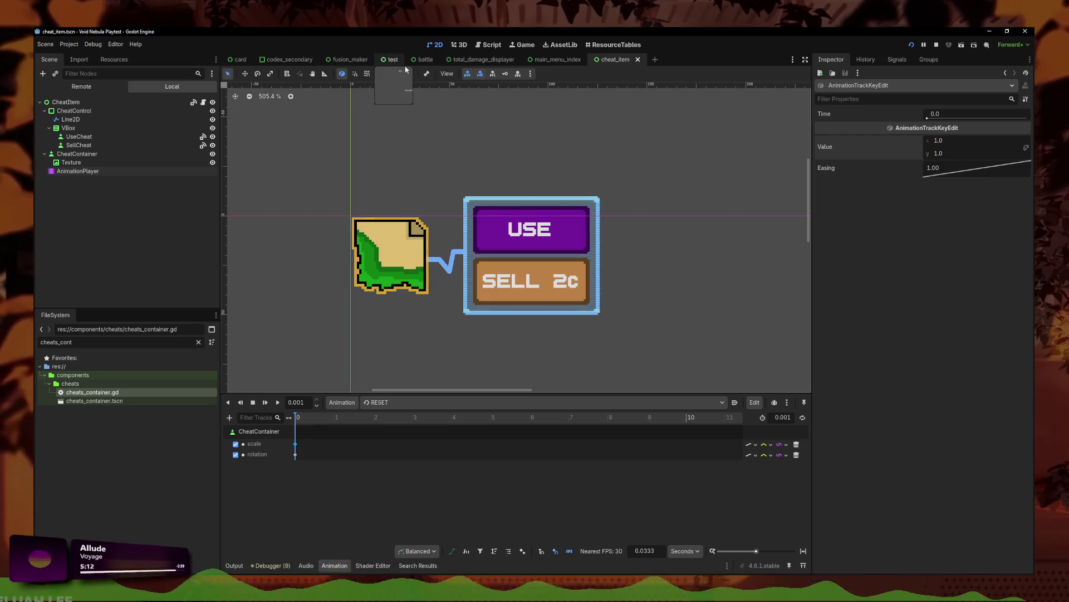
- Open the cheats_container.gd script
{"action": "scroll", "coordinate": [504, 97], "scroll_direction": "up", "scroll_amount": 2}
{"action": "scroll", "coordinate": [489, 159], "scroll_direction": "down", "scroll_amount": 3}
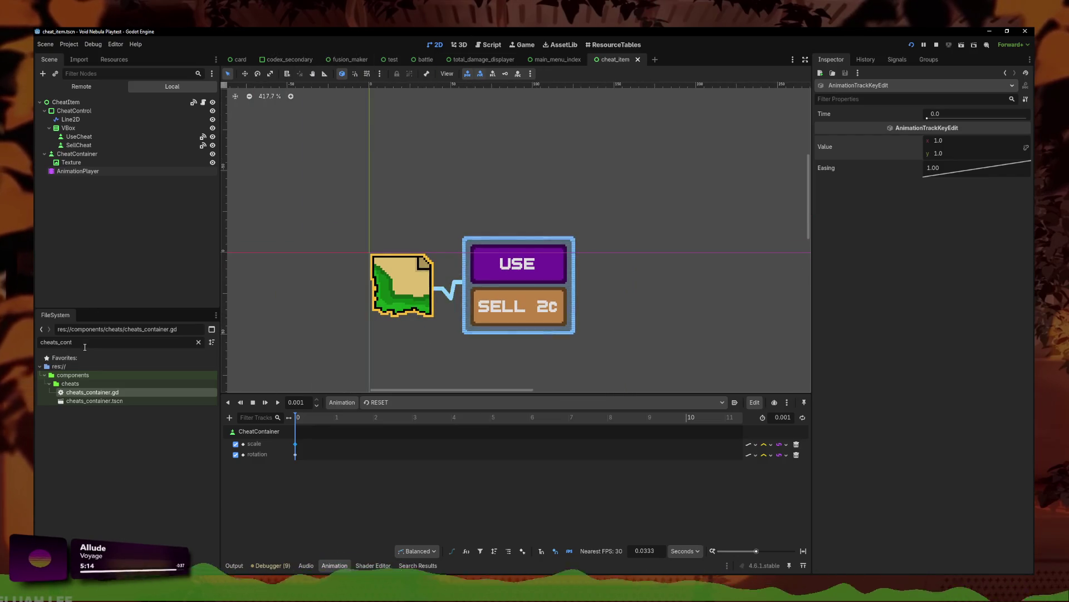
{"action": "double_click", "coordinate": [102, 393]}
- Search cheats_container.gd for 'visible' and then 'set_slots' and step through the matches
{"action": "key", "text": "ctrl+f"}
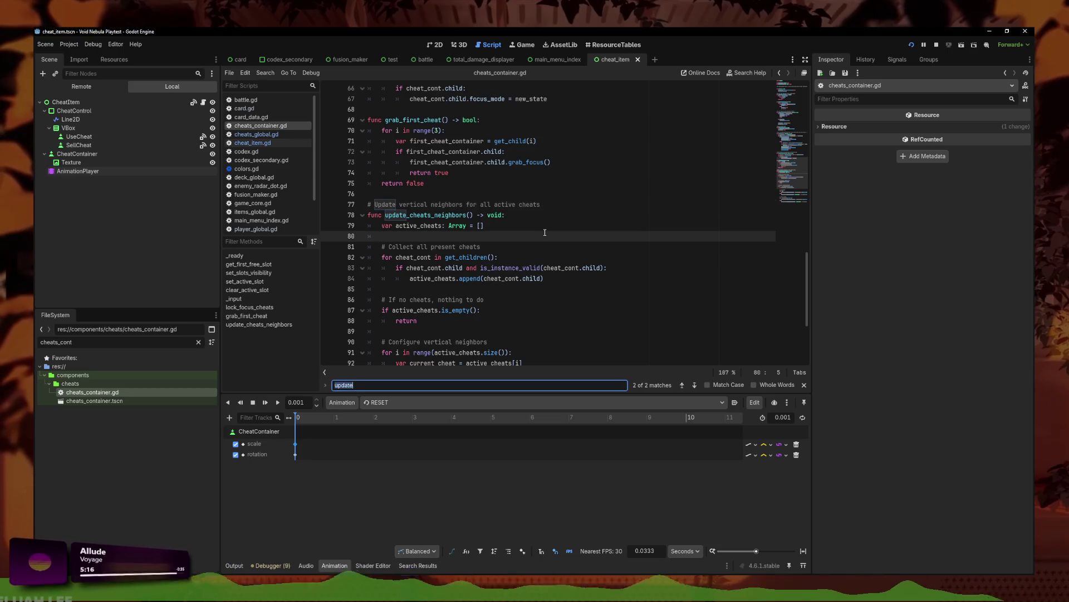
{"action": "type", "text": "visible"}
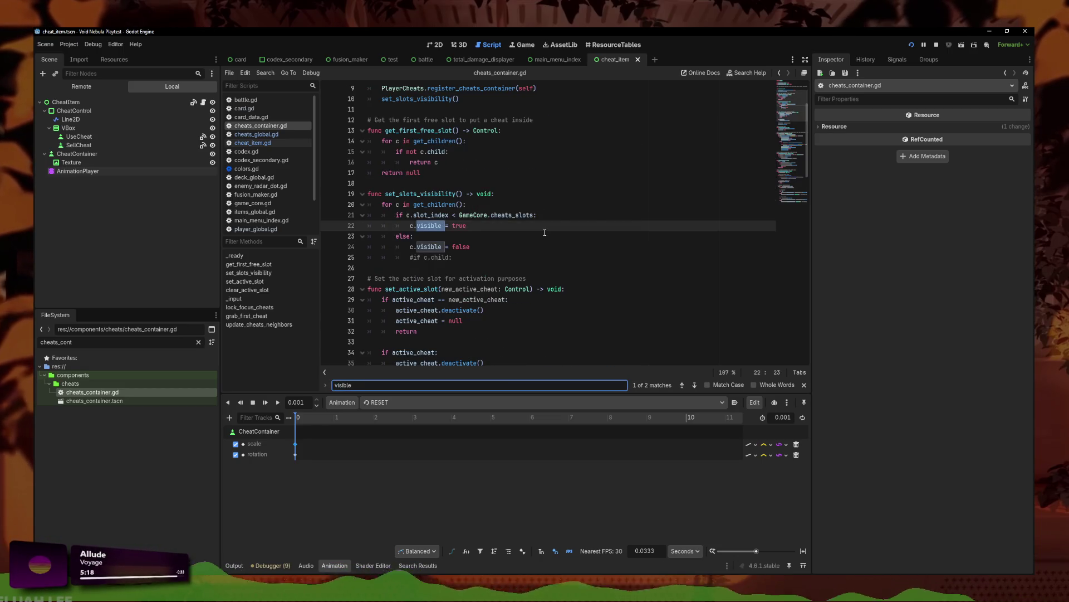
{"action": "left_click", "coordinate": [481, 245]}
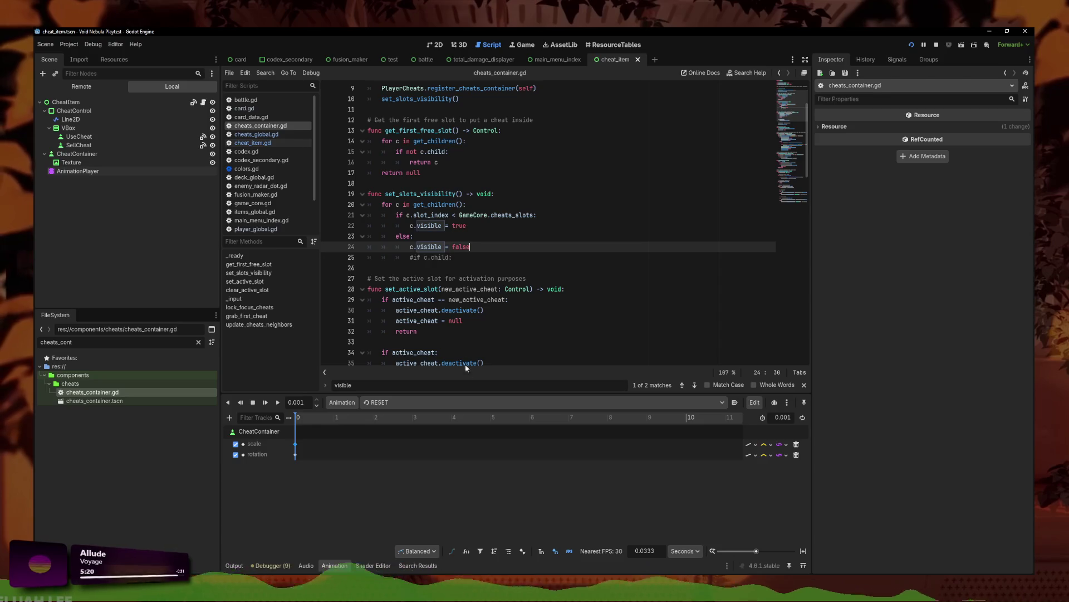
{"action": "left_click", "coordinate": [517, 316]}
{"action": "key", "text": "ctrl+f"}
{"action": "type", "text": "set_slots"}
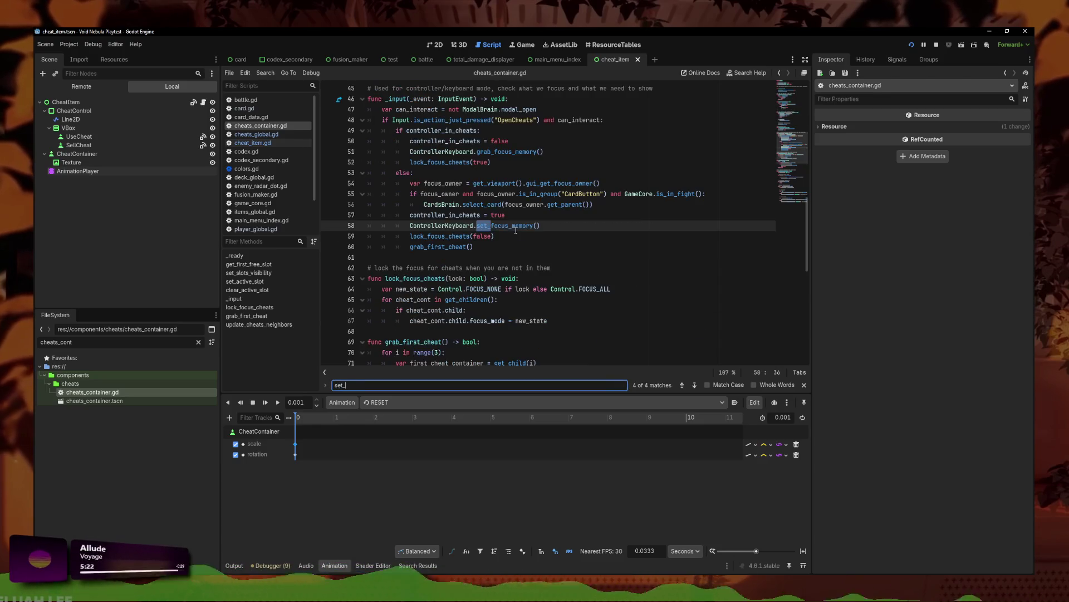
{"action": "left_click", "coordinate": [695, 384]}
{"action": "left_click", "coordinate": [695, 385]}
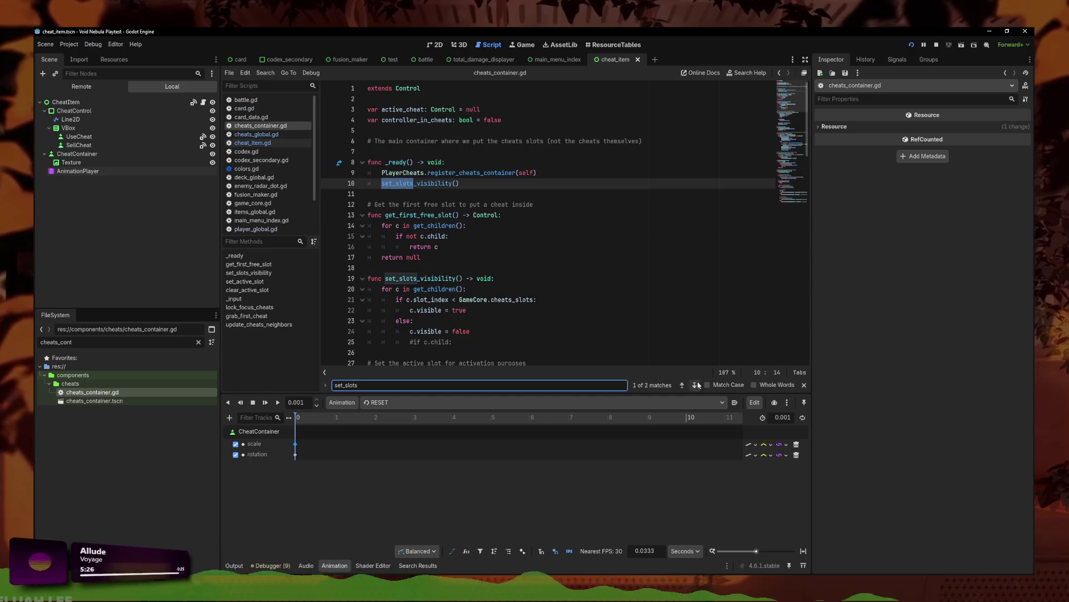
- In cheats_global.gd, find the case-sensitive set_slots call and review the add_cheat function
{"action": "left_click", "coordinate": [258, 135]}
{"action": "left_click", "coordinate": [707, 384]}
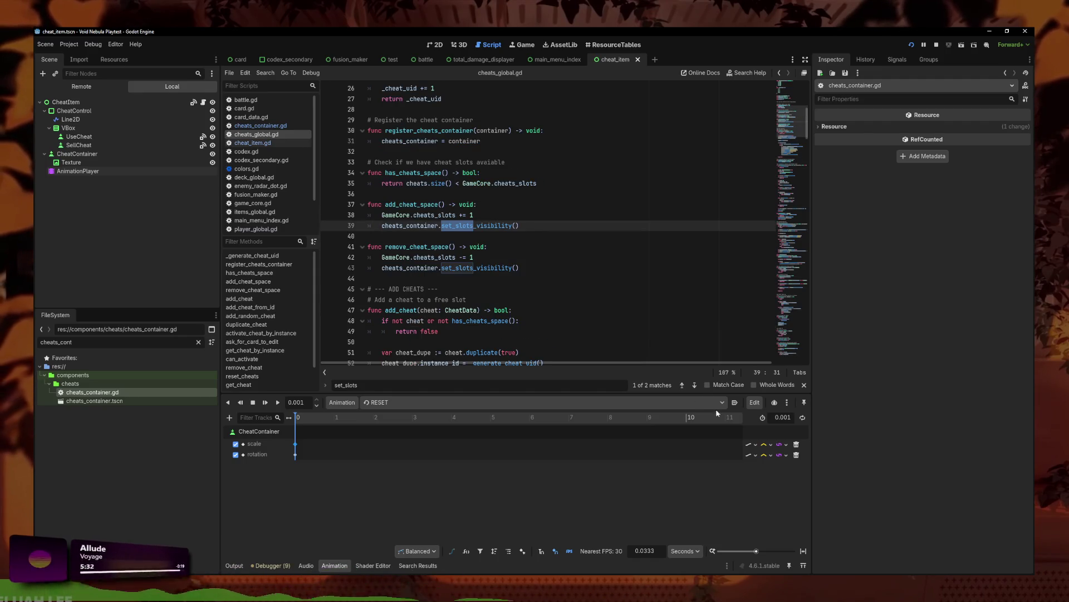
{"action": "left_click", "coordinate": [695, 385]}
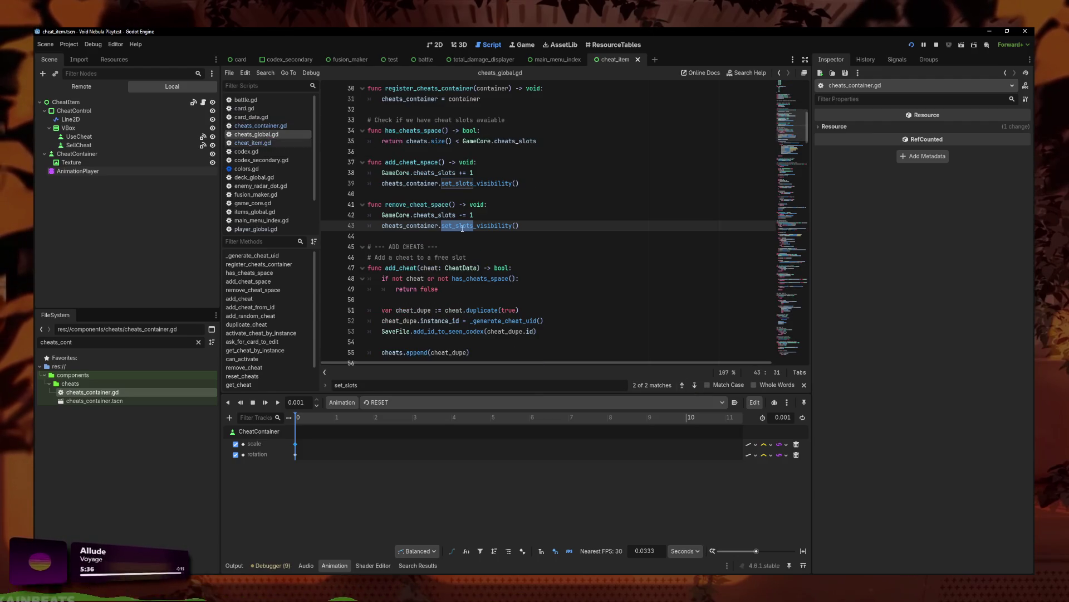
{"action": "key", "text": "alt+Left"}
{"action": "scroll", "coordinate": [517, 250], "scroll_direction": "down", "scroll_amount": 2}
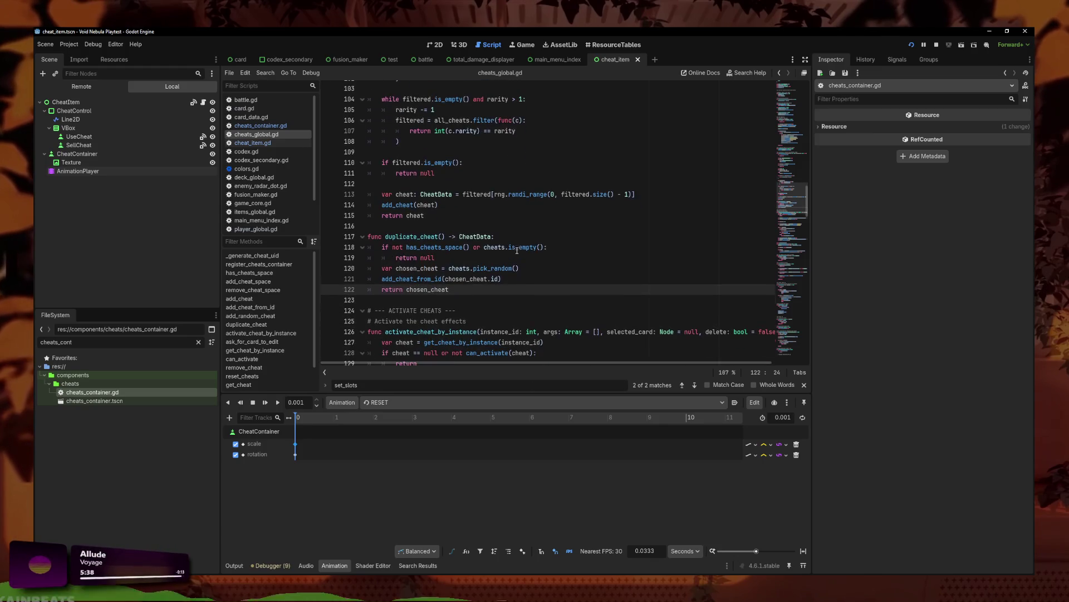
{"action": "key", "text": "alt+Left"}
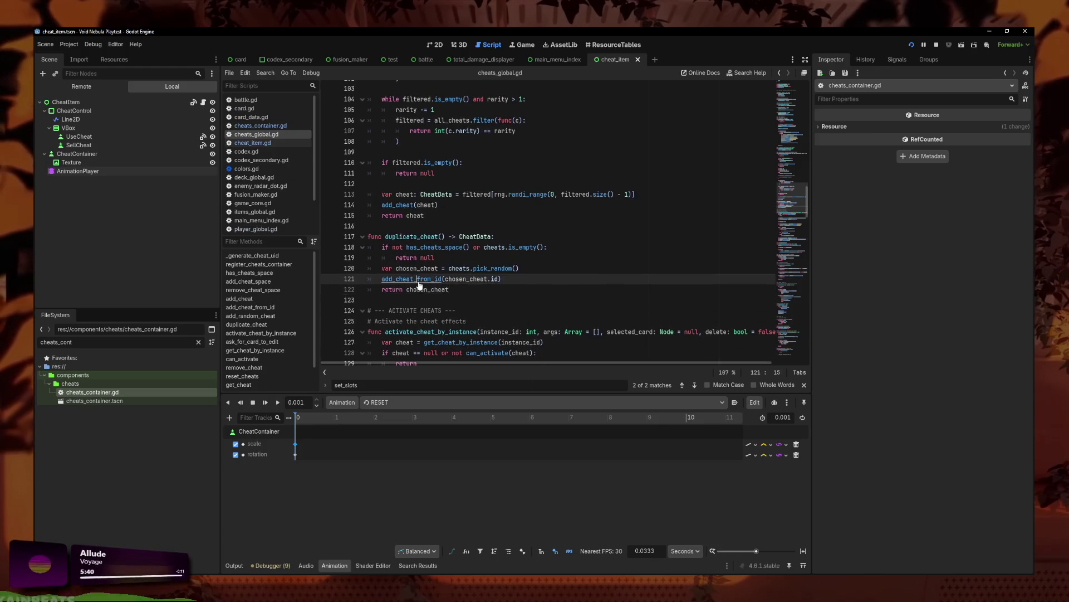
{"action": "scroll", "coordinate": [545, 228], "scroll_direction": "down", "scroll_amount": 2}
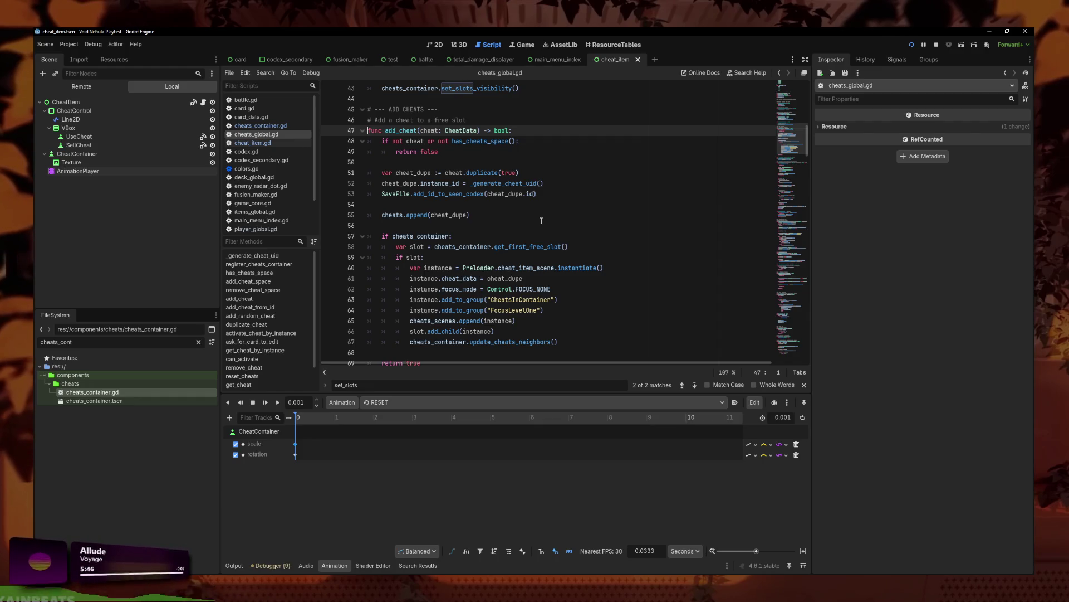
{"action": "left_click", "coordinate": [501, 321]}
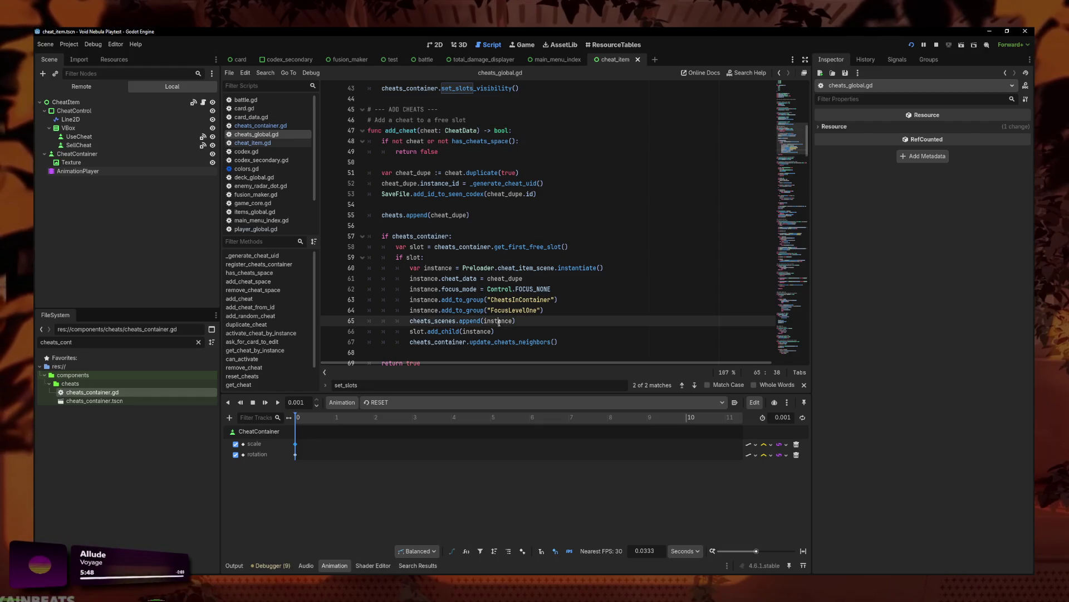
{"action": "left_click", "coordinate": [523, 342]}
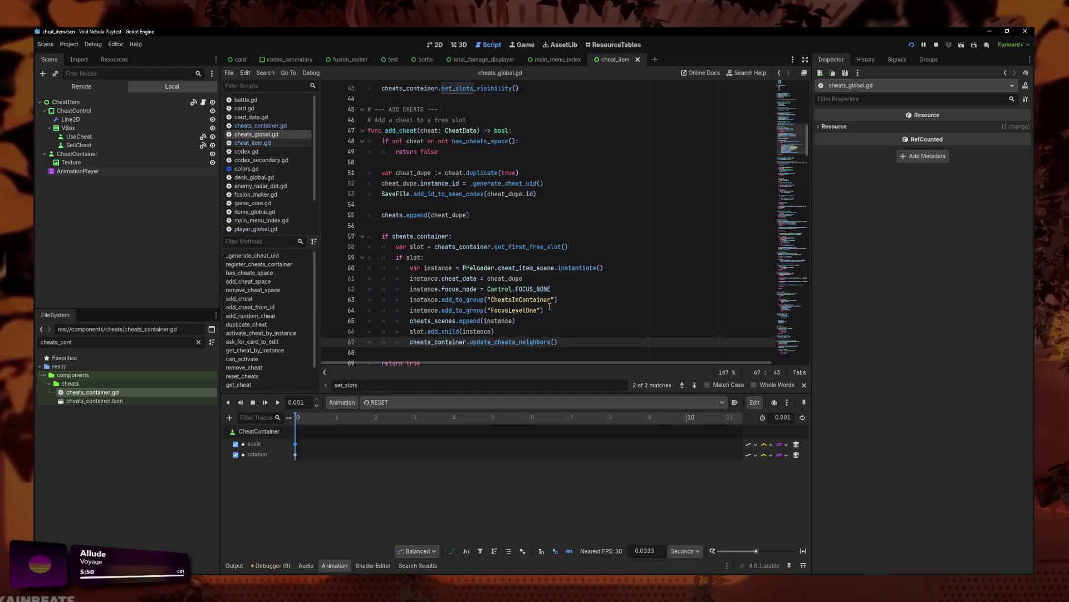
{"action": "left_click", "coordinate": [526, 278]}
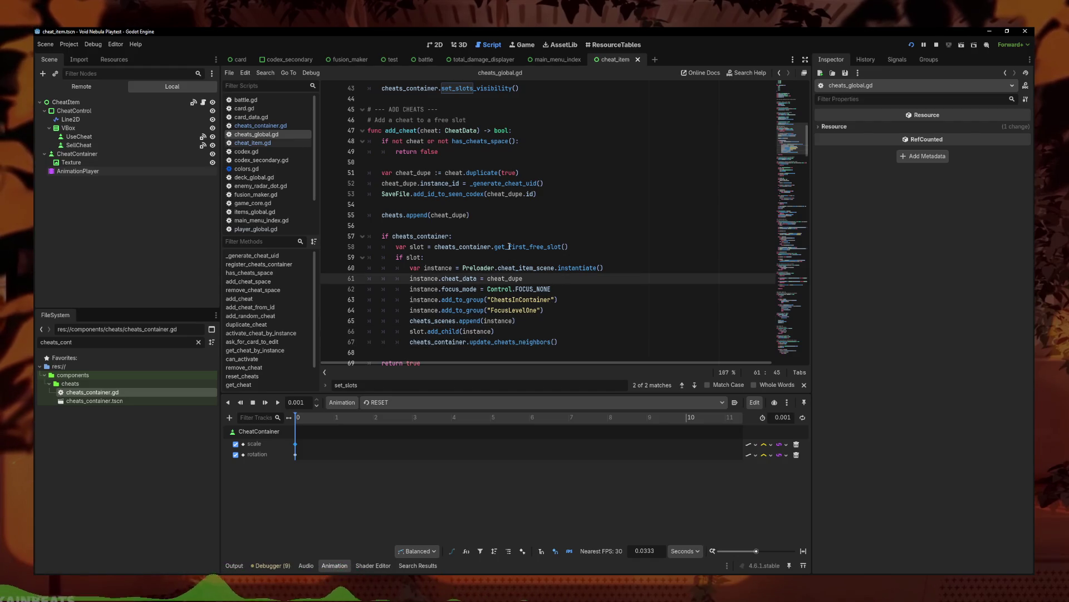
{"action": "key", "text": "Up"}
{"action": "key", "text": "Up"}
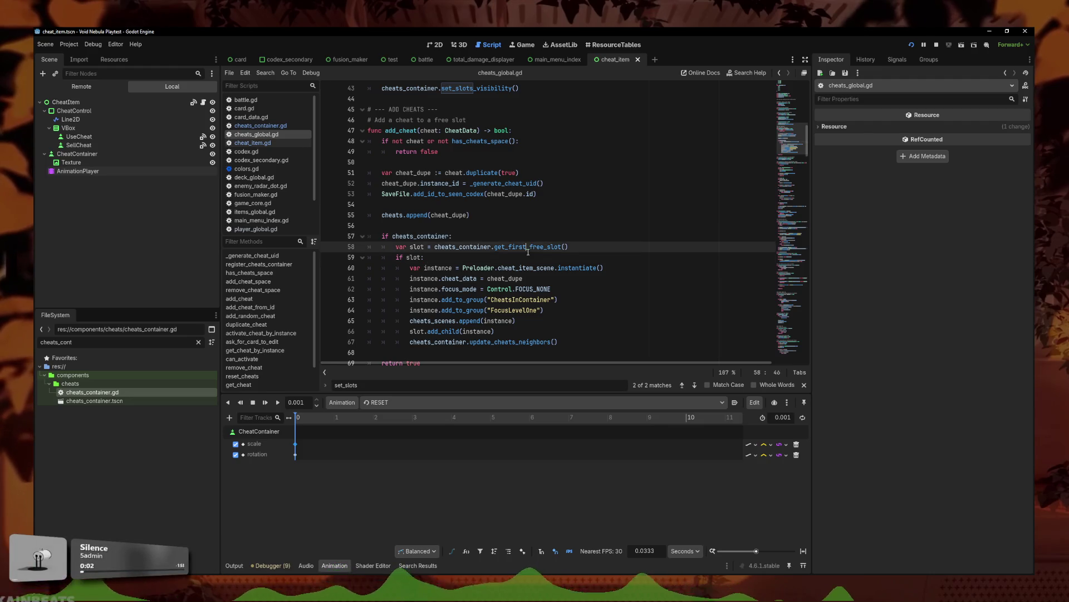
{"action": "left_click", "coordinate": [519, 238]}
- Back in cheats_container.gd, search for 'visible' again near get_first_free_slot
{"action": "left_click", "coordinate": [261, 126]}
{"action": "left_click", "coordinate": [471, 205]}
{"action": "key", "text": "ctrl+f"}
{"action": "type", "text": "visible"}
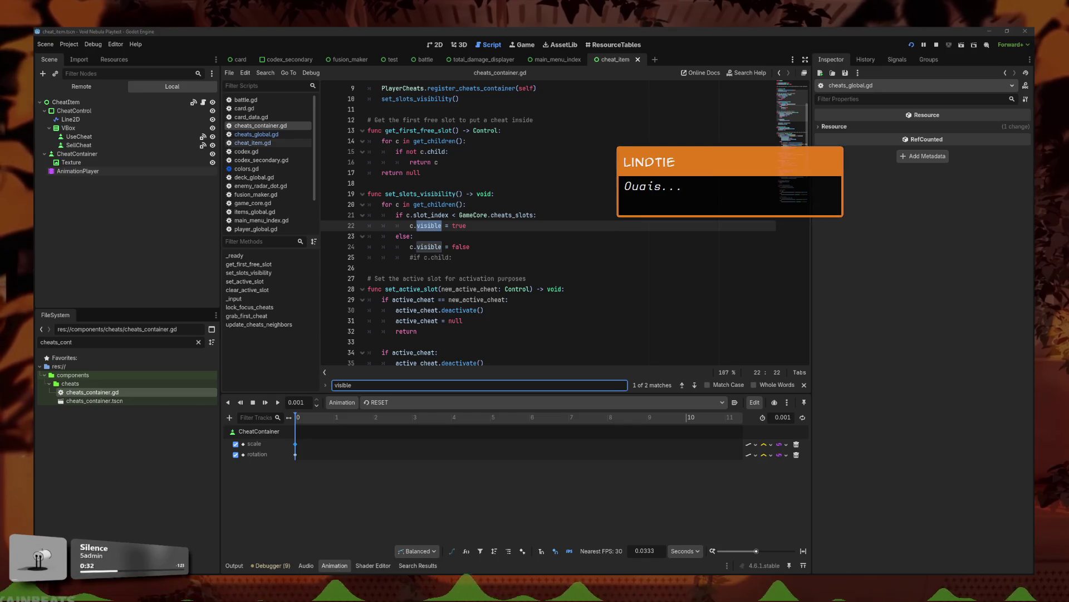
- Open the cheats_container scene, then the cheat_item_slot scene and its script via CheatItemSlot2
{"action": "key", "text": "alt+Tab"}
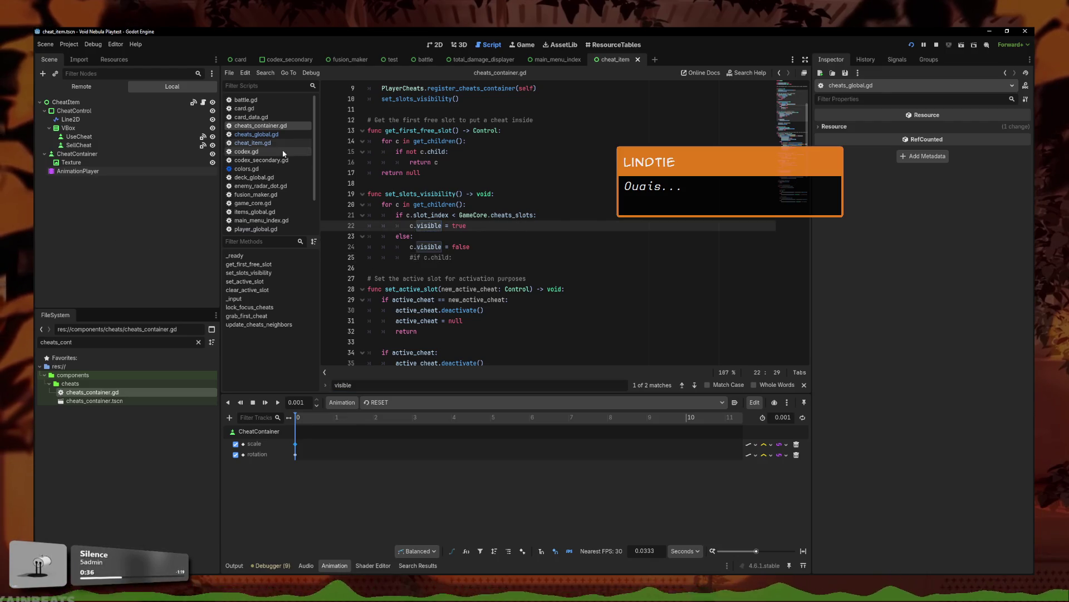
{"action": "left_click", "coordinate": [268, 143]}
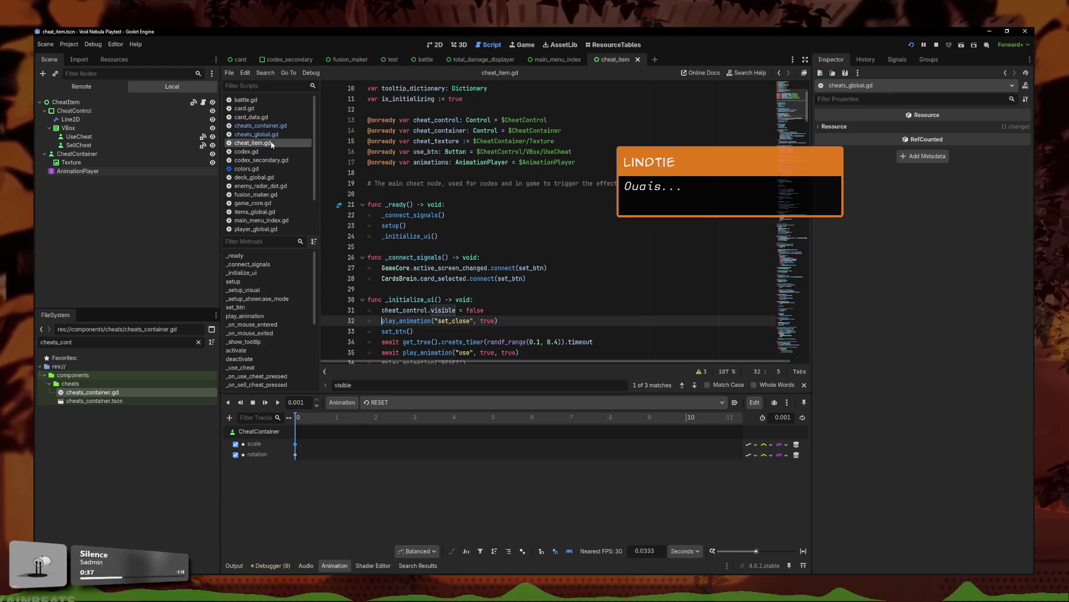
{"action": "left_click", "coordinate": [260, 125]}
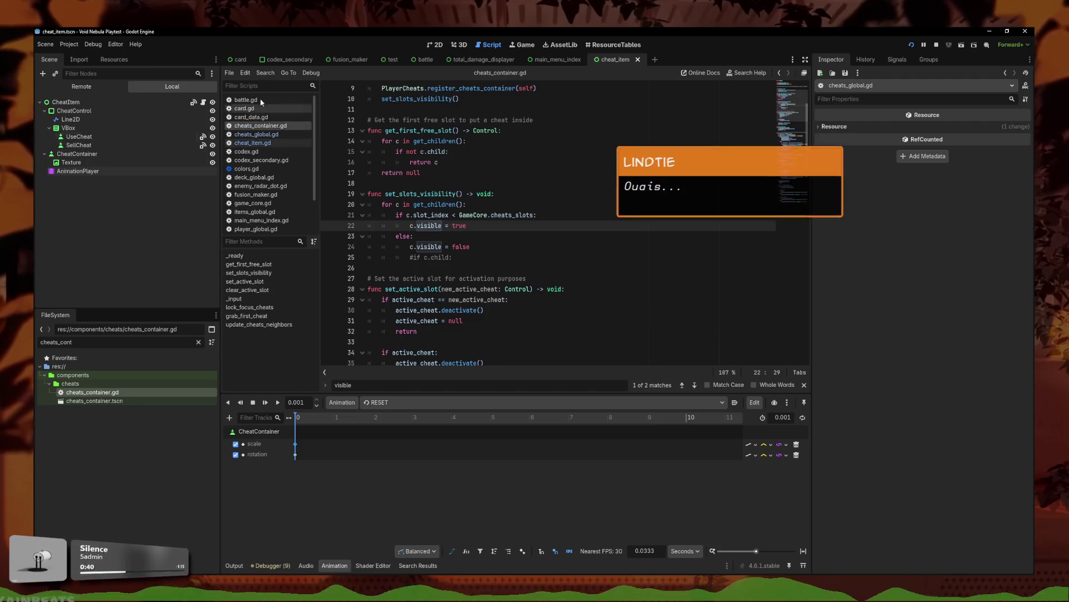
{"action": "left_click", "coordinate": [434, 45]}
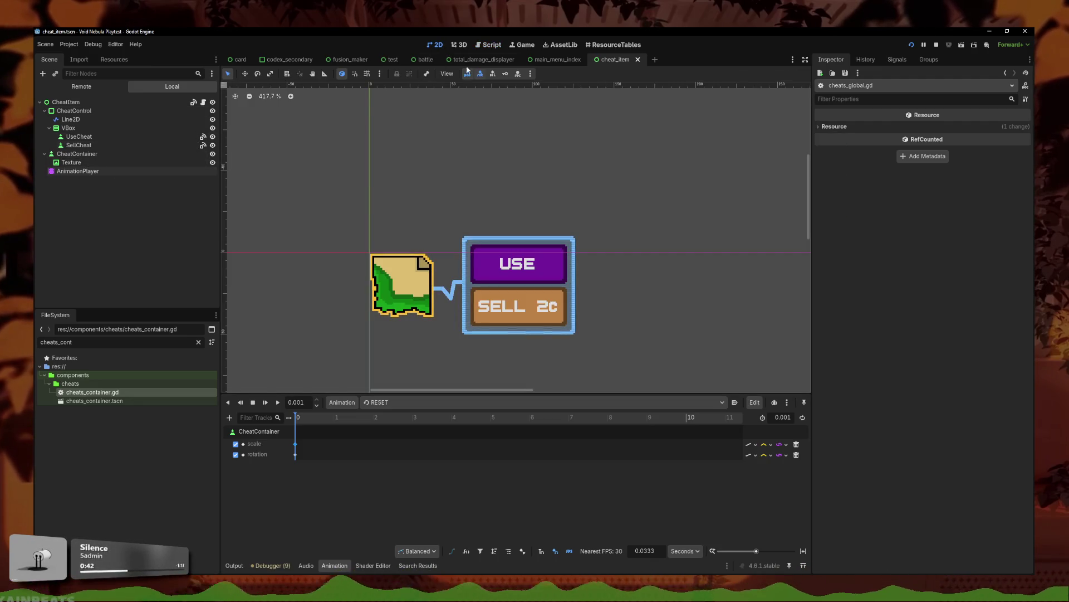
{"action": "double_click", "coordinate": [95, 401]}
{"action": "left_click", "coordinate": [111, 162]}
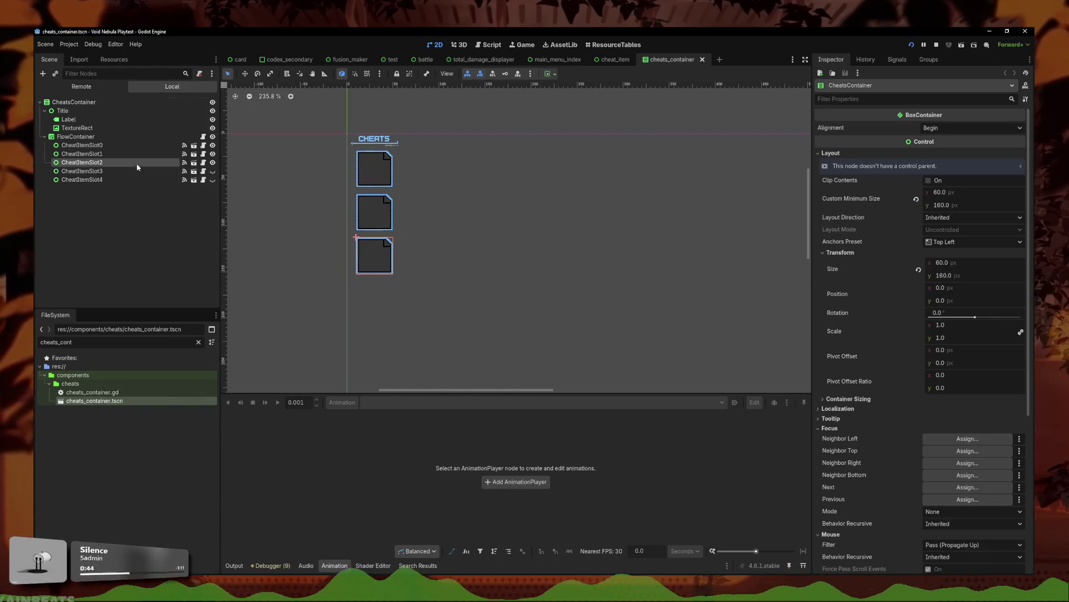
{"action": "left_click", "coordinate": [194, 172]}
{"action": "left_click", "coordinate": [203, 102]}
{"action": "left_click", "coordinate": [537, 209]}
- Examine lines 13–15 of cheat_item_slot.gd: the child variable, slot_index and the texture check
{"action": "left_click", "coordinate": [539, 238]}
{"action": "double_click", "coordinate": [480, 226]}
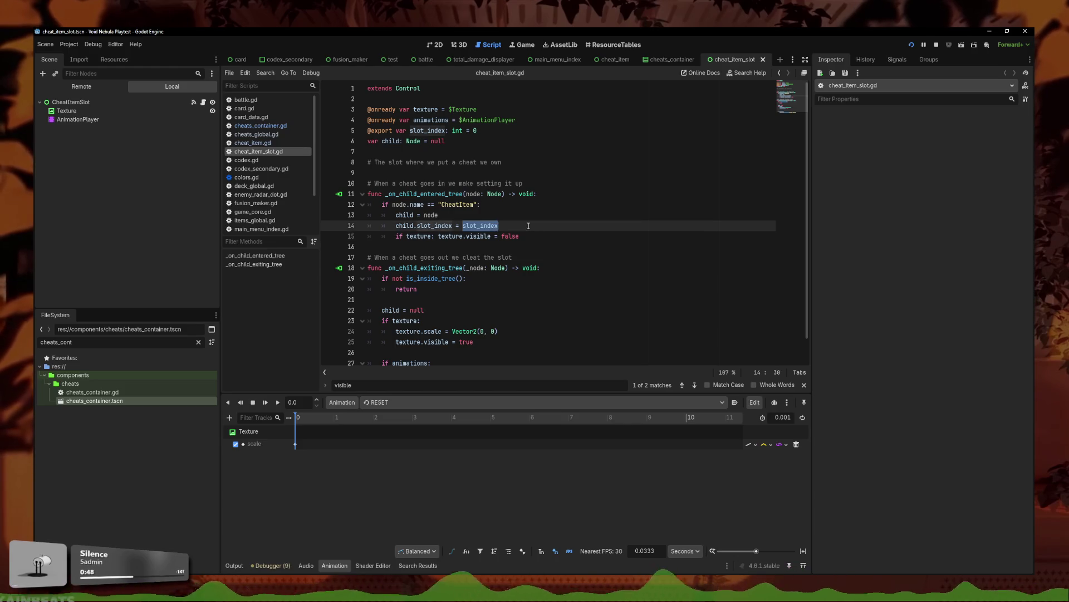
{"action": "left_click", "coordinate": [552, 246]}
{"action": "left_click", "coordinate": [577, 236]}
{"action": "left_click", "coordinate": [522, 227]}
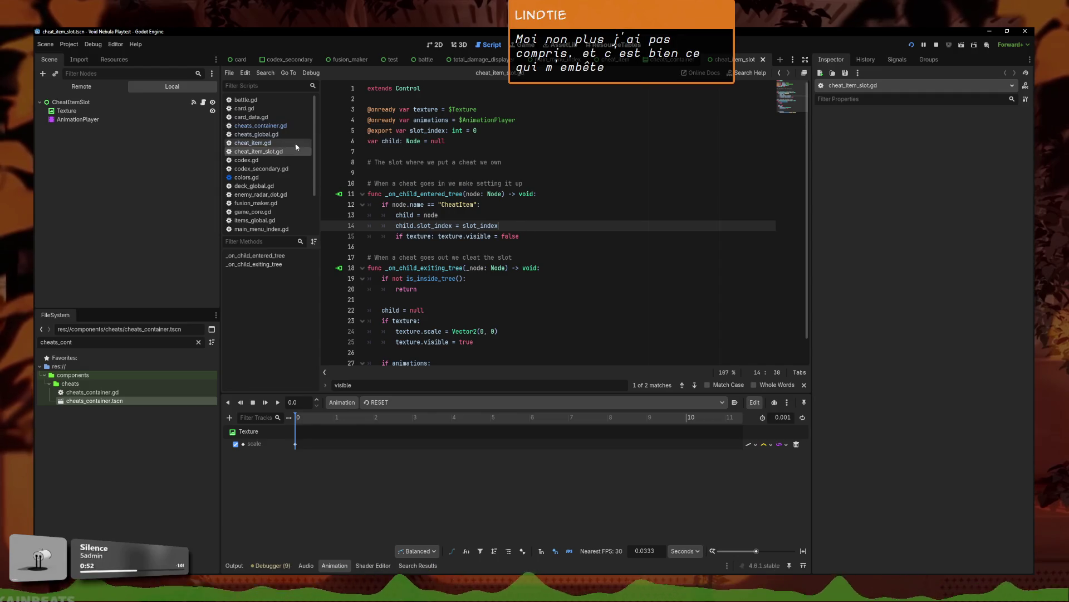
{"action": "left_click_drag", "start_coordinate": [418, 214], "coordinate": [396, 215]}
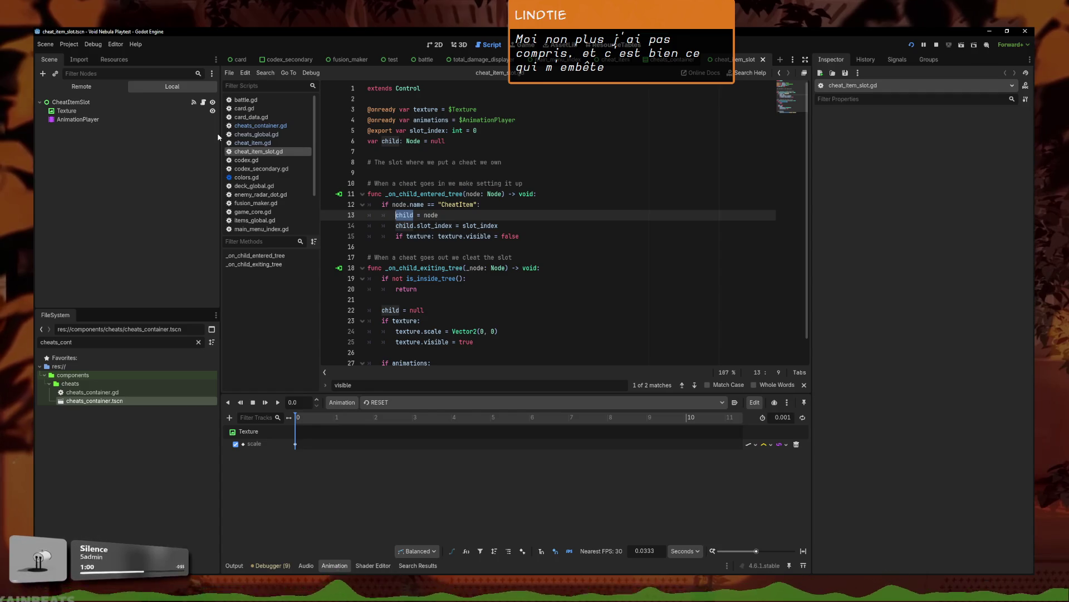
{"action": "left_click", "coordinate": [437, 236]}
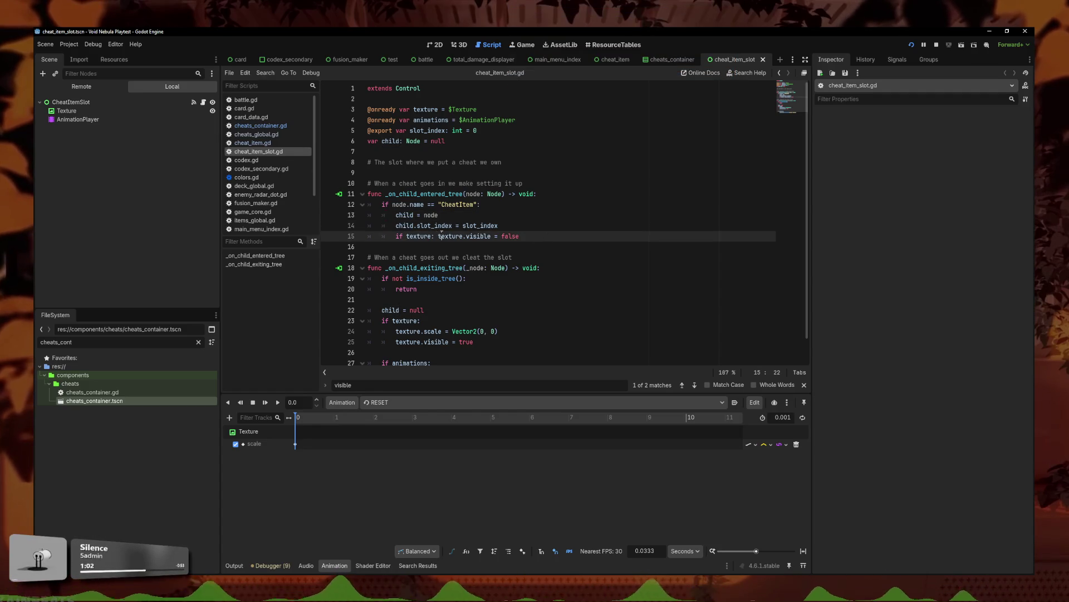
- Review cheat_item.gd's timer wait and the play_animation definition's wait-for-finish lines 78–79
{"action": "left_click", "coordinate": [254, 142]}
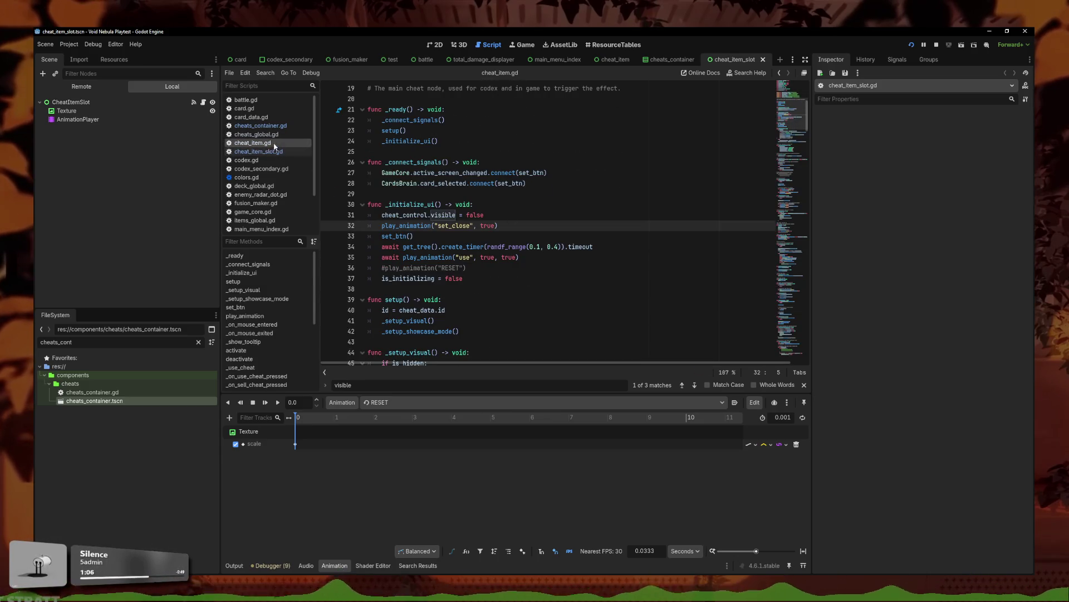
{"action": "left_click", "coordinate": [612, 258]}
{"action": "left_click", "coordinate": [621, 247]}
{"action": "left_click", "coordinate": [398, 257]}
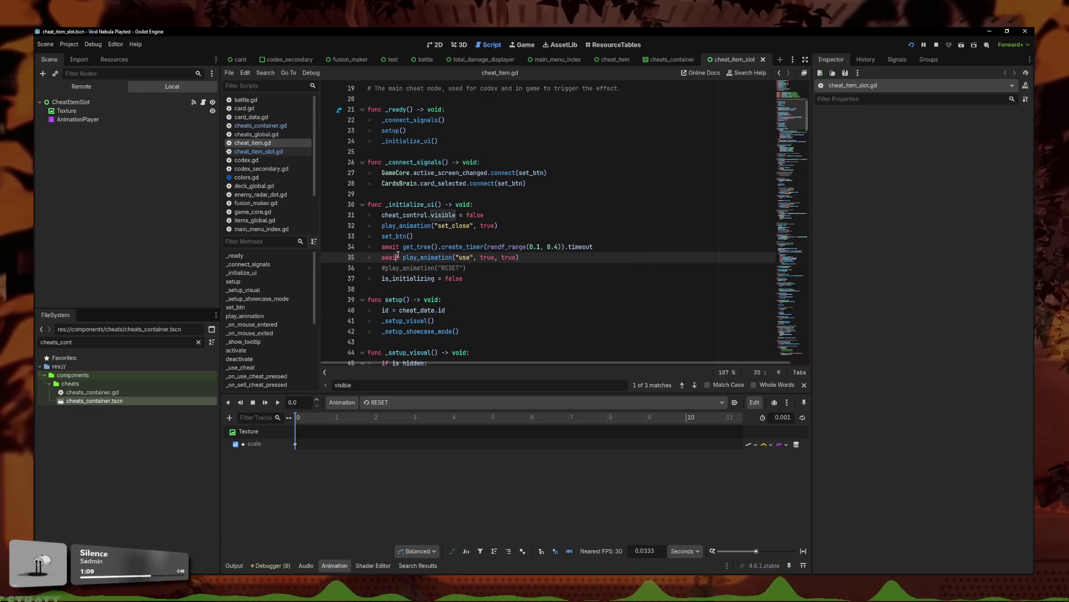
{"action": "left_click", "coordinate": [443, 259], "text": "ctrl"}
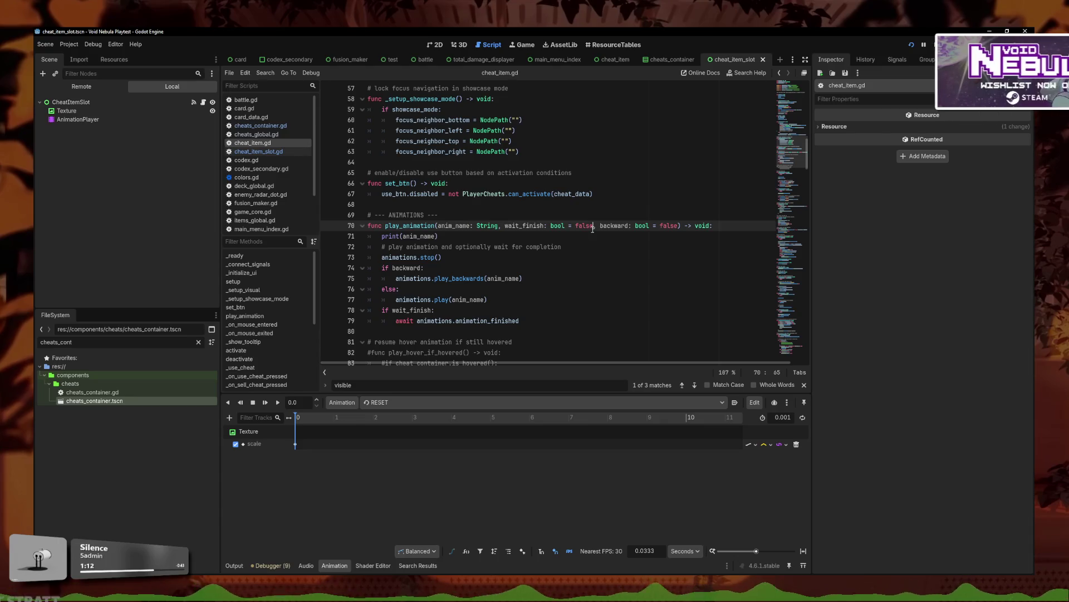
{"action": "left_click", "coordinate": [464, 236]}
{"action": "mouse_move", "coordinate": [523, 320]}
{"action": "left_mouse_down"}
{"action": "mouse_move", "coordinate": [548, 310]}
{"action": "mouse_move", "coordinate": [415, 311]}
{"action": "mouse_move", "coordinate": [397, 322]}
{"action": "left_mouse_up"}
{"action": "scroll", "coordinate": [427, 311], "scroll_direction": "up", "scroll_amount": 3}
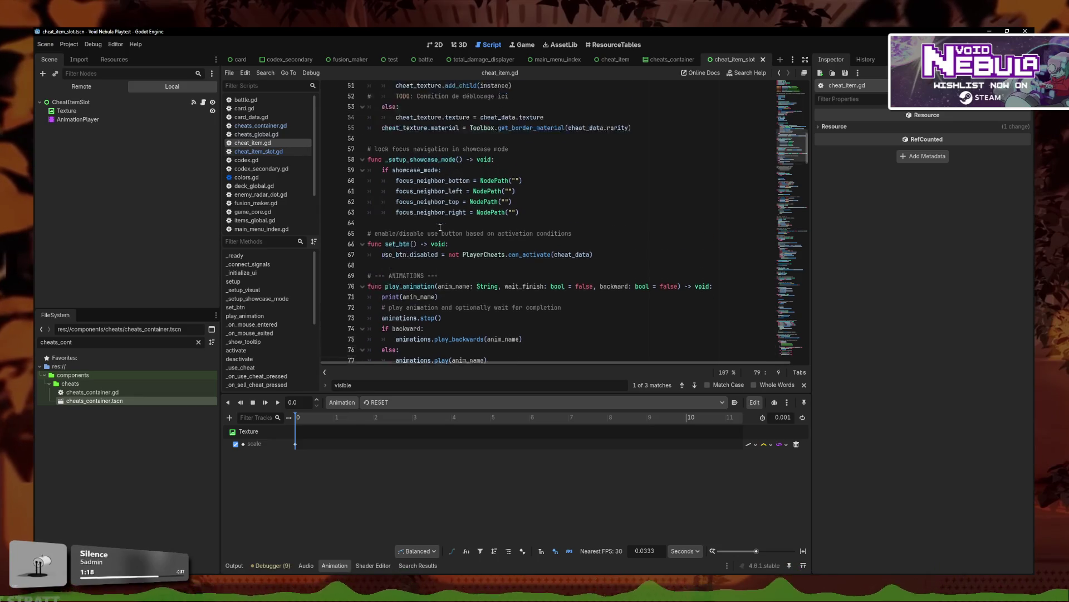
- In cheat_item_slot.gd, move texture.visible = false onto its own line after 'if texture:'
{"action": "left_click", "coordinate": [258, 125]}
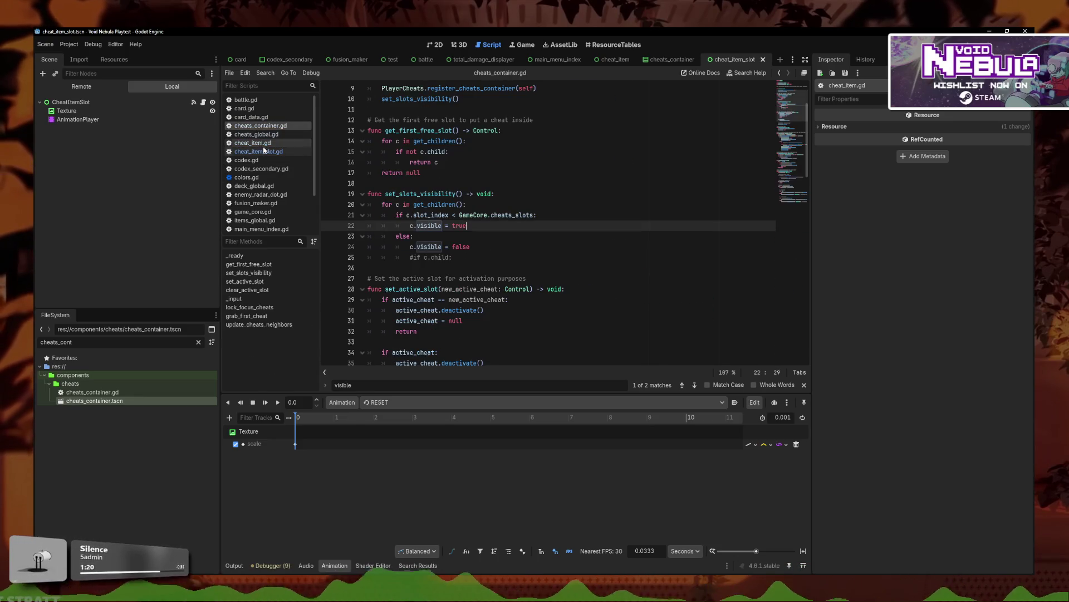
{"action": "left_click", "coordinate": [273, 151]}
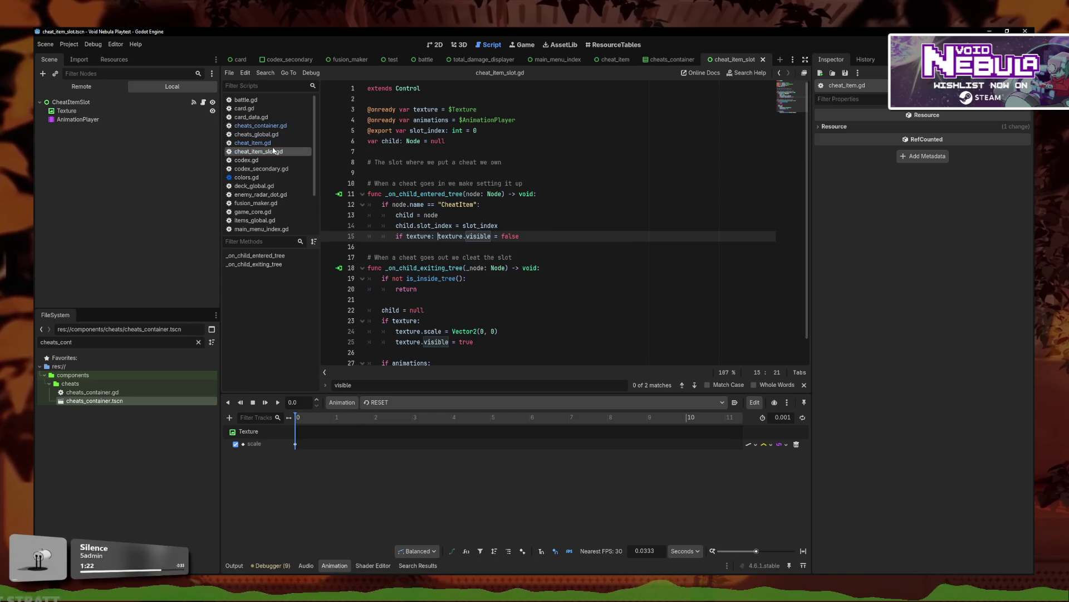
{"action": "left_click", "coordinate": [523, 224]}
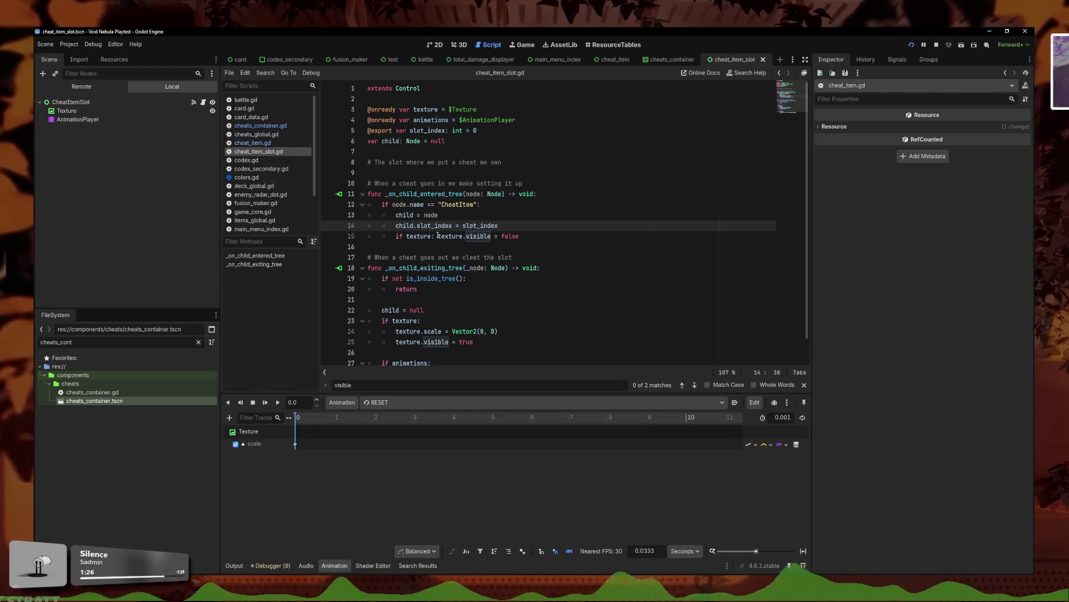
{"action": "left_click", "coordinate": [435, 236]}
{"action": "key", "text": "Return"}
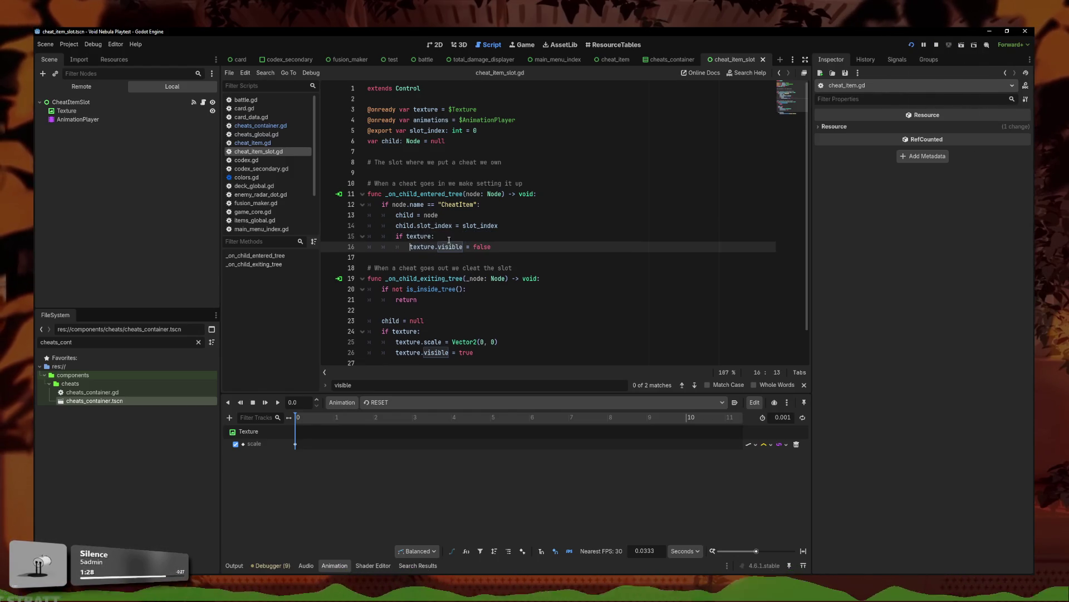
- Add 'await child.animations.animation_finished' on line 16 above texture.visible = false, fixing typos
{"action": "key", "text": "Return"}
{"action": "key", "text": "Up"}
{"action": "type", "text": ".animati"}
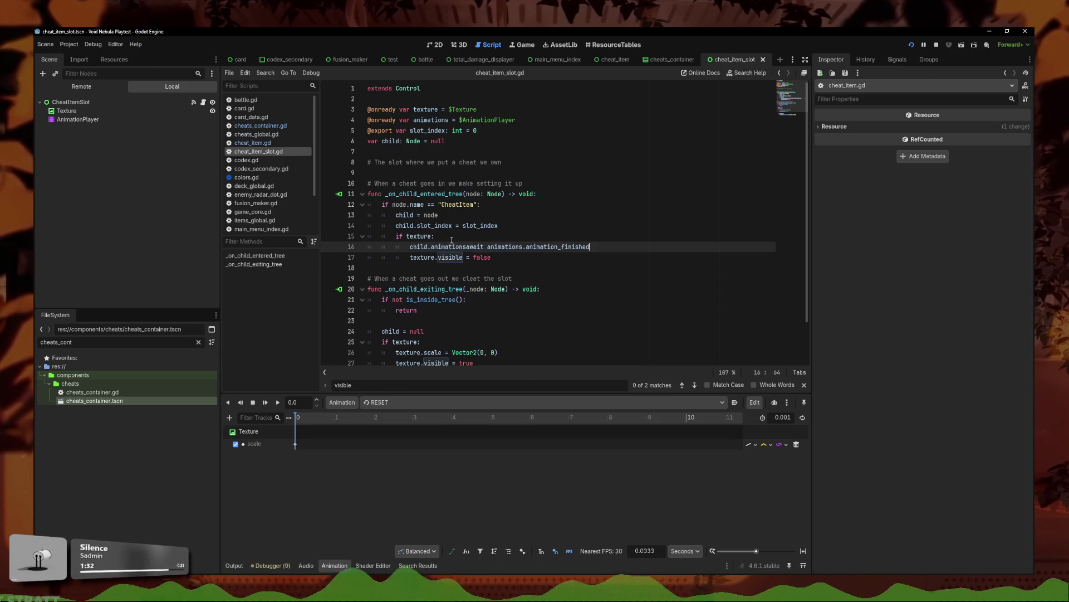
{"action": "left_click_drag", "start_coordinate": [486, 247], "coordinate": [477, 246]}
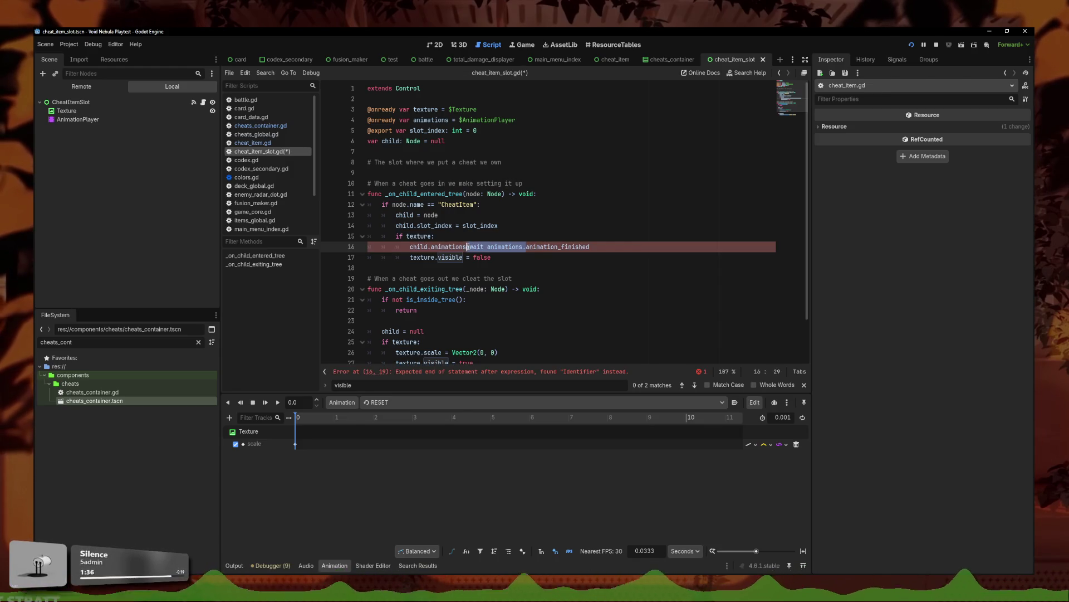
{"action": "type", "text": "_"}
{"action": "key", "text": "BackSpace"}
{"action": "left_click", "coordinate": [410, 247]}
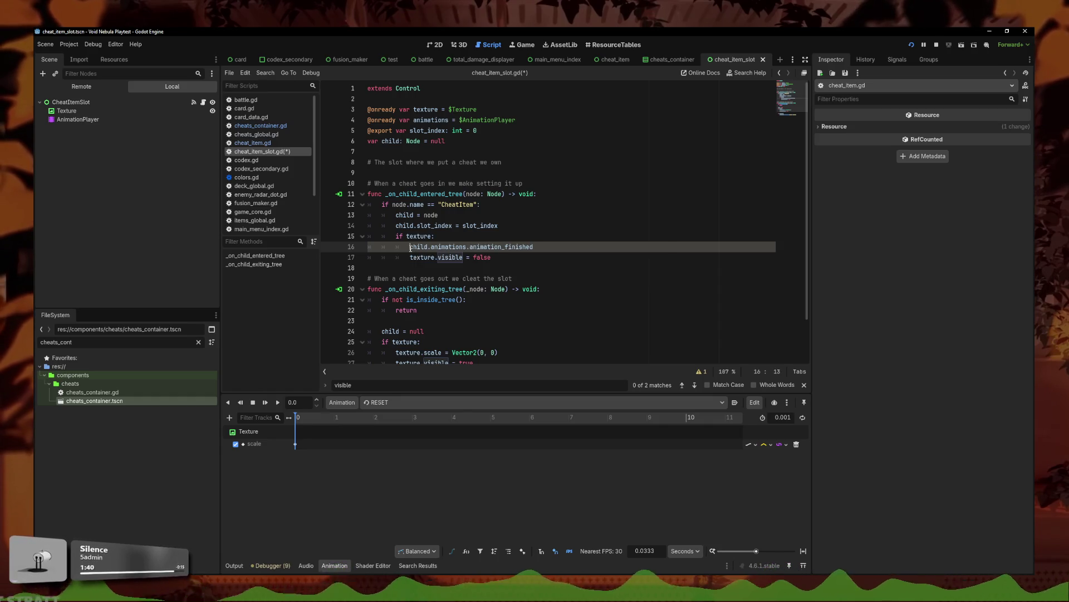
{"action": "type", "text": "await"}
- Save cheat_item_slot.gd and run the game to test the change
{"action": "key", "text": "ctrl+s"}
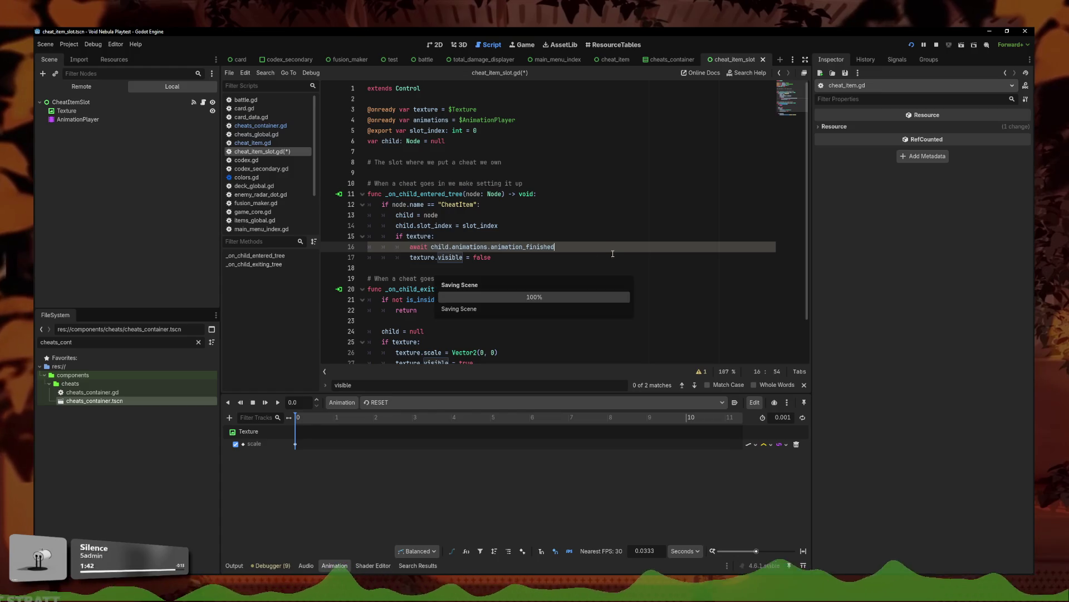
{"action": "left_click", "coordinate": [568, 254]}
{"action": "key", "text": "ctrl+s"}
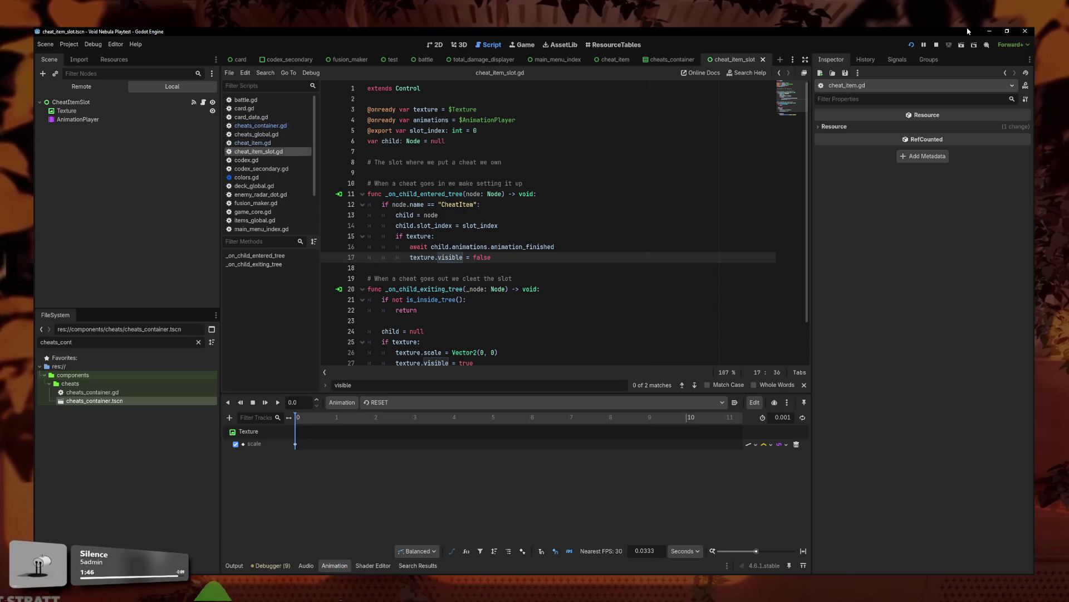
{"action": "left_click", "coordinate": [914, 45]}
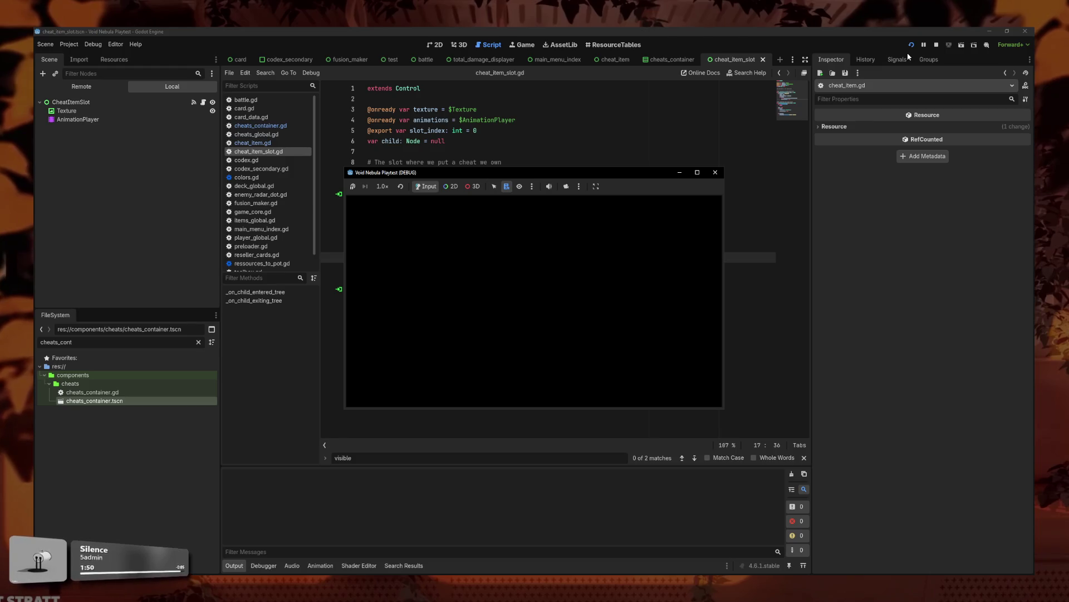
- Advance past the main menu and inspect line 16, where animation_finished is read from Nil
{"action": "key", "text": "Return"}
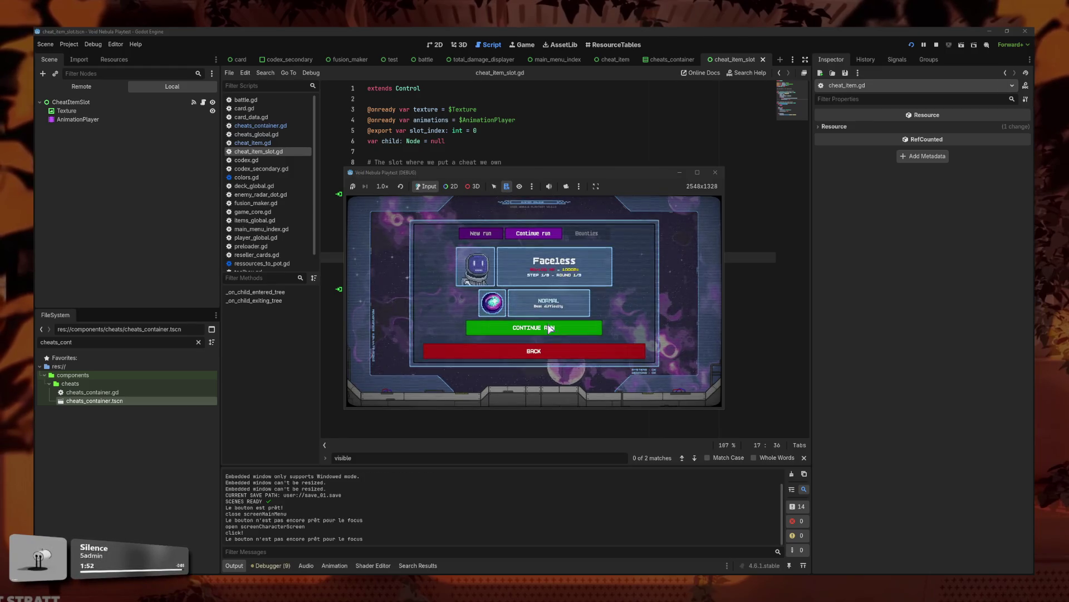
{"action": "left_click", "coordinate": [488, 257]}
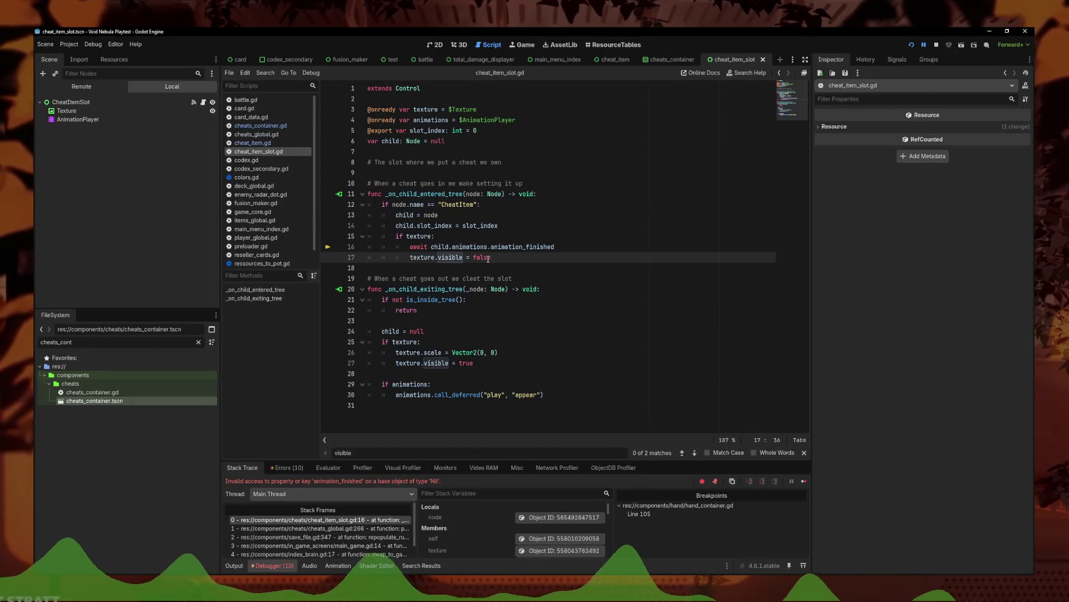
{"action": "left_click", "coordinate": [433, 237]}
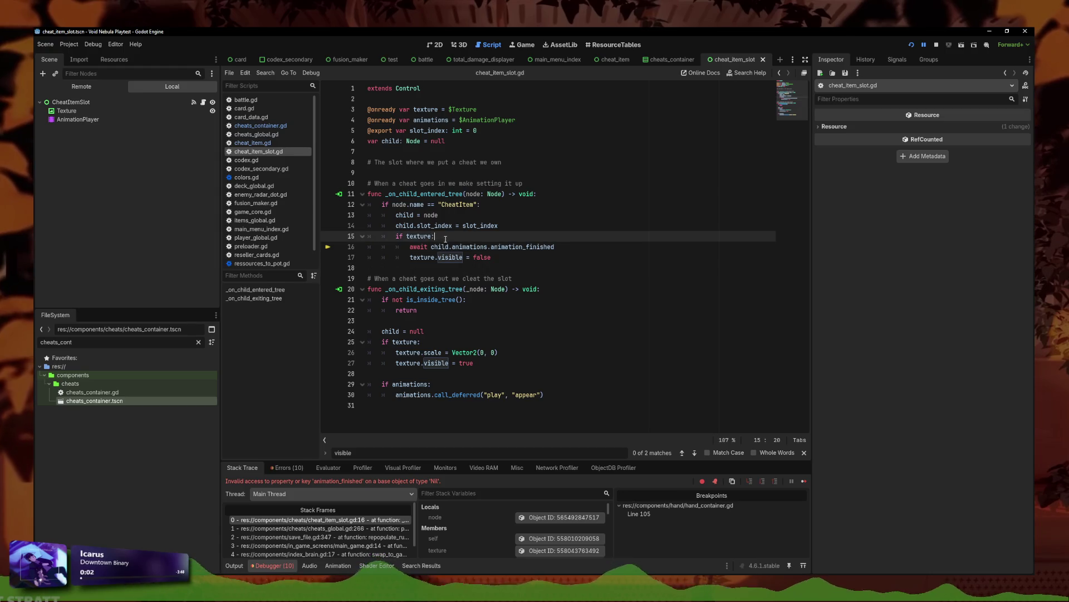
{"action": "left_click", "coordinate": [452, 246]}
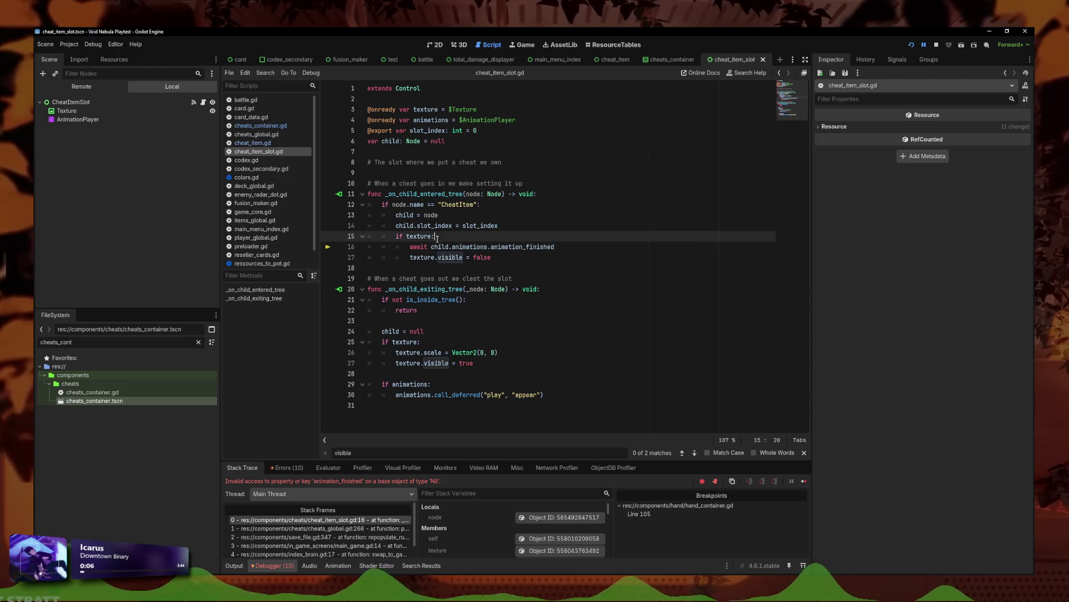
- Delete the failing await animation_finished line and open a fresh line under 'if texture:'
{"action": "triple_click", "coordinate": [501, 246]}
{"action": "key", "text": "BackSpace"}
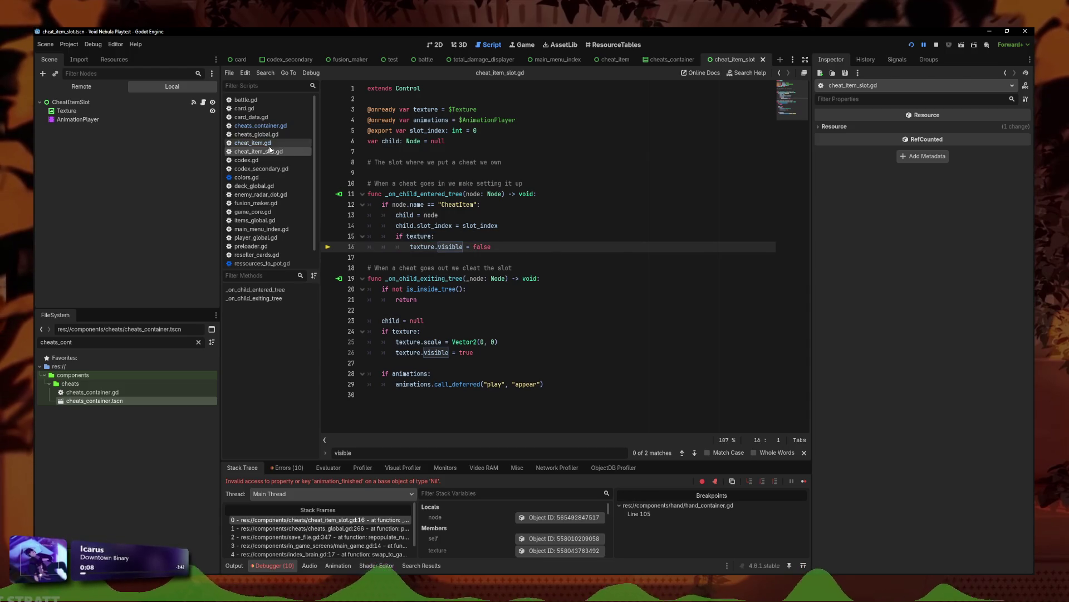
{"action": "left_click", "coordinate": [472, 235]}
{"action": "key", "text": "Return"}
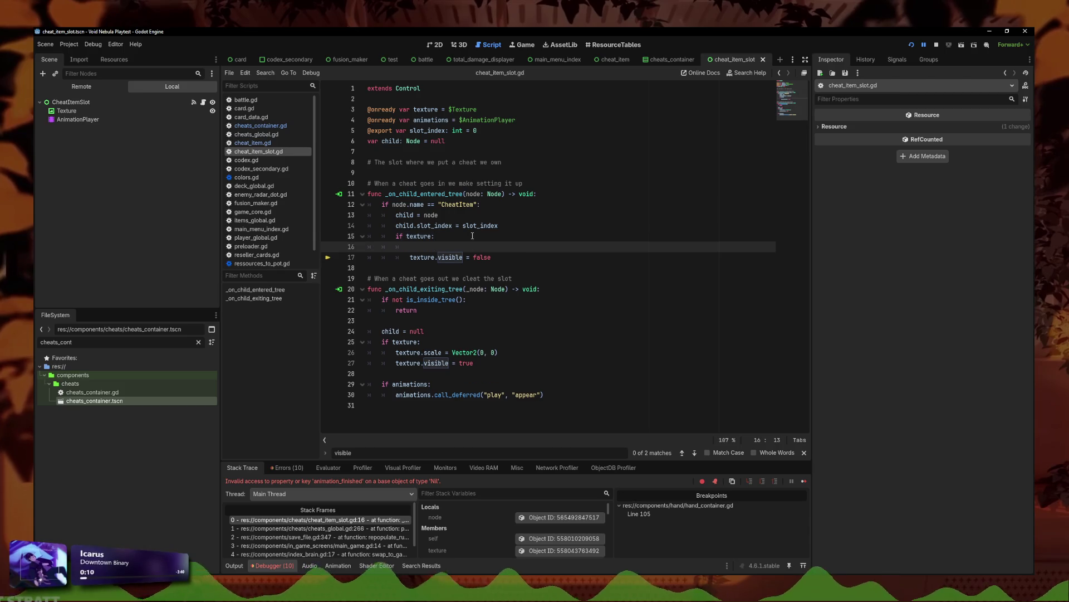
- Write 'await get_tree().create_timer(1).timeout' using autocomplete and relaunch the game
{"action": "type", "text": "et_tr"}
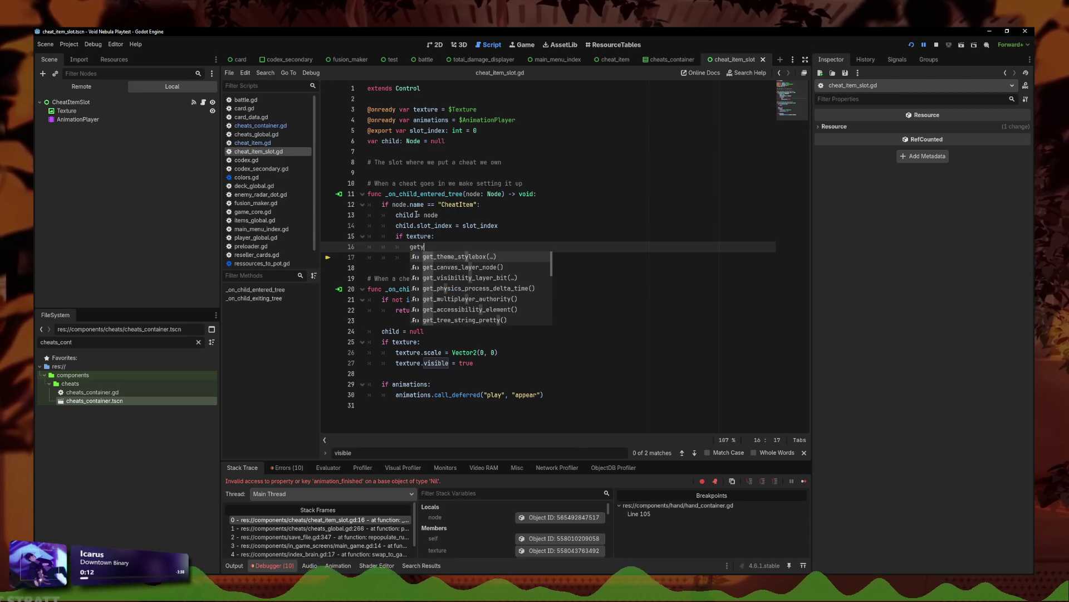
{"action": "type", "text": "ee"}
{"action": "key", "text": "Return"}
{"action": "type", "text": "aw"}
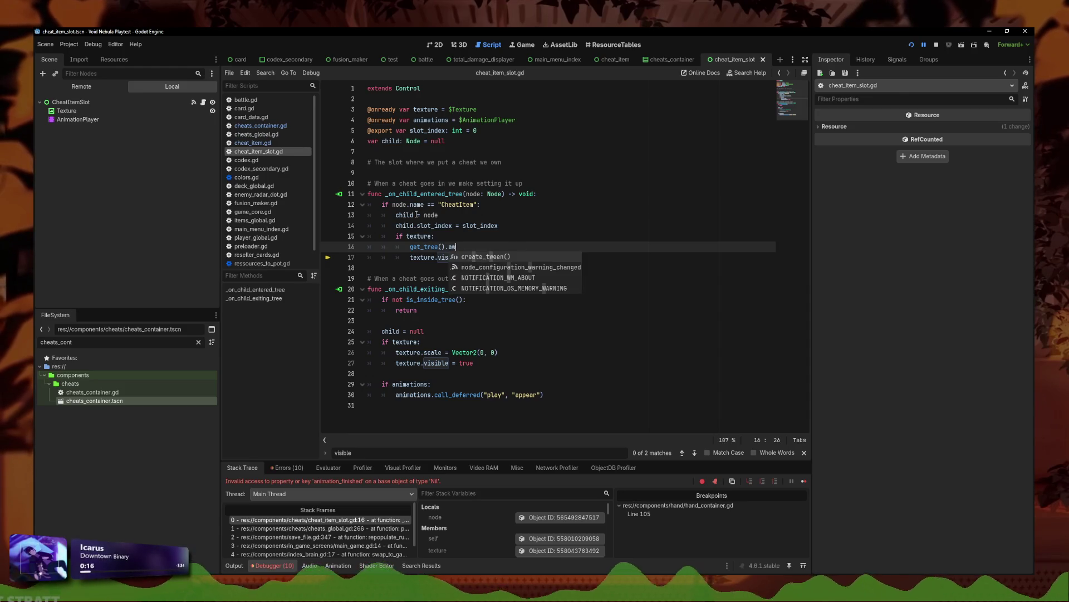
{"action": "key", "text": "BackSpace"}
{"action": "key", "text": "BackSpace"}
{"action": "type", "text": "create_timer(1)?.s"}
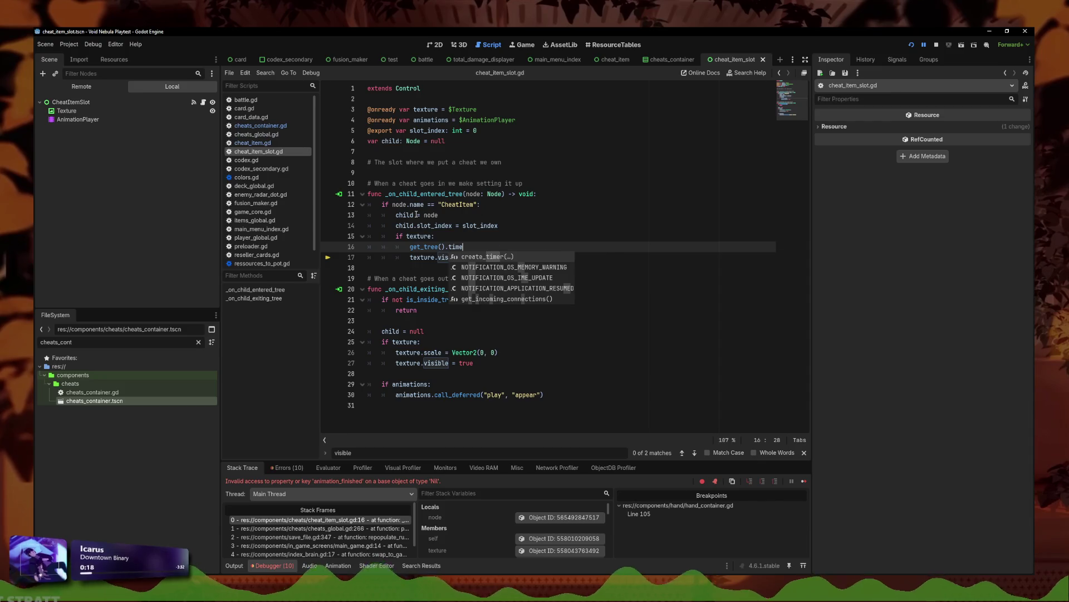
{"action": "key", "text": "Return"}
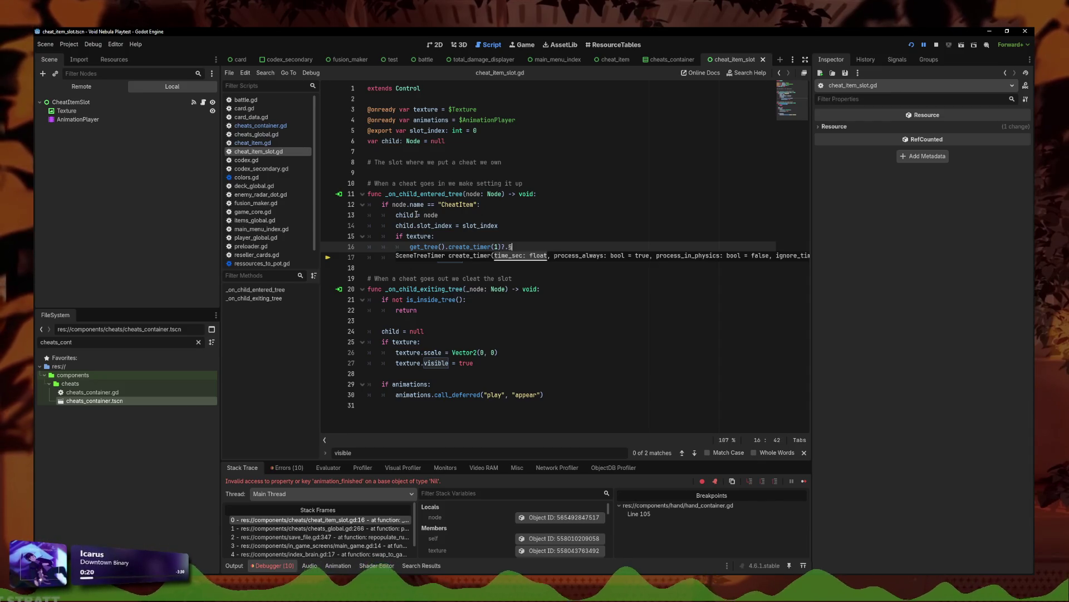
{"action": "key", "text": "BackSpace"}
{"action": "key", "text": "BackSpace"}
{"action": "type", "text": "t"}
{"action": "key", "text": "Return"}
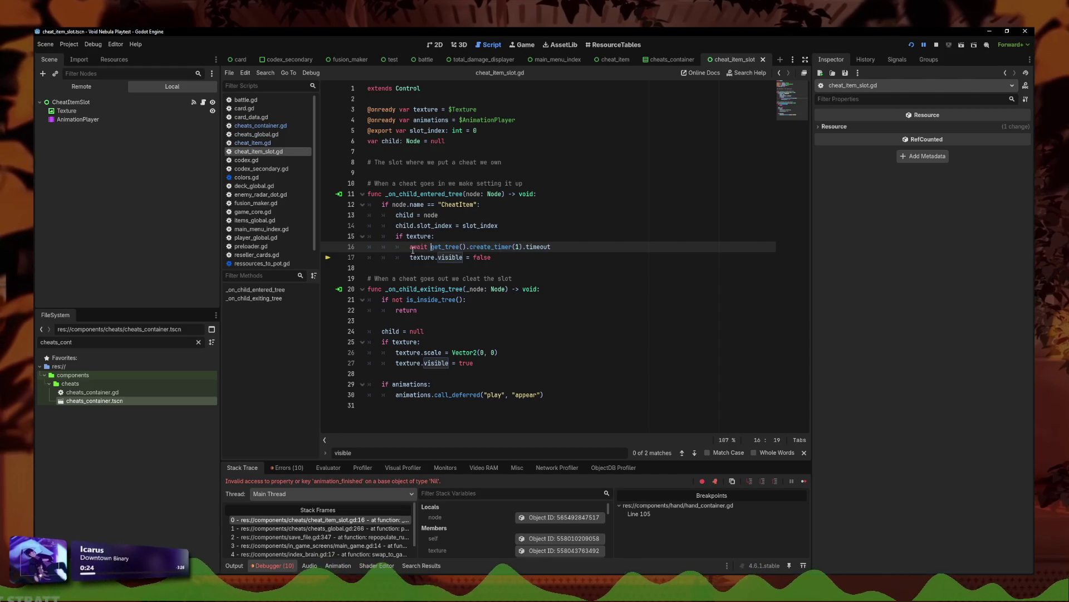
{"action": "left_click", "coordinate": [912, 45]}
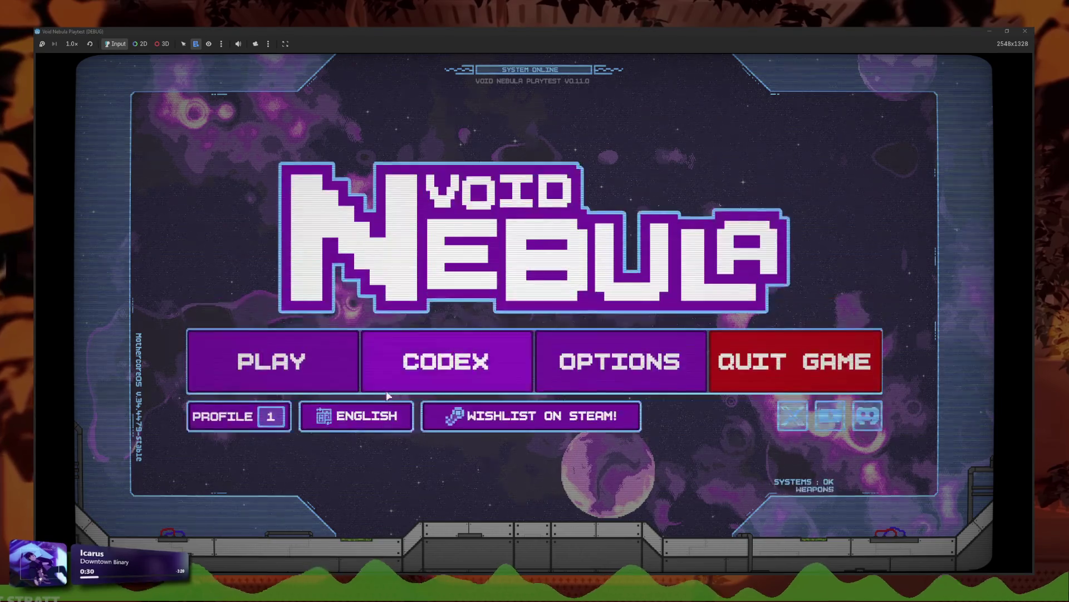
- Continue the saved run into the ALLOY battle, stop with F8, and select line 16's timer wait
{"action": "left_click", "coordinate": [334, 362]}
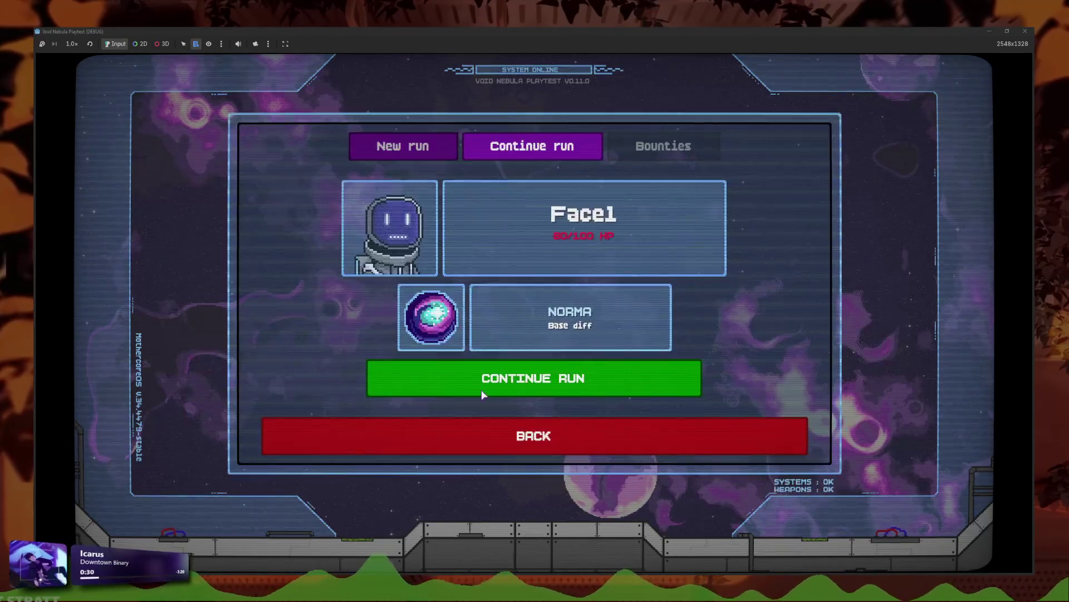
{"action": "left_click", "coordinate": [453, 385]}
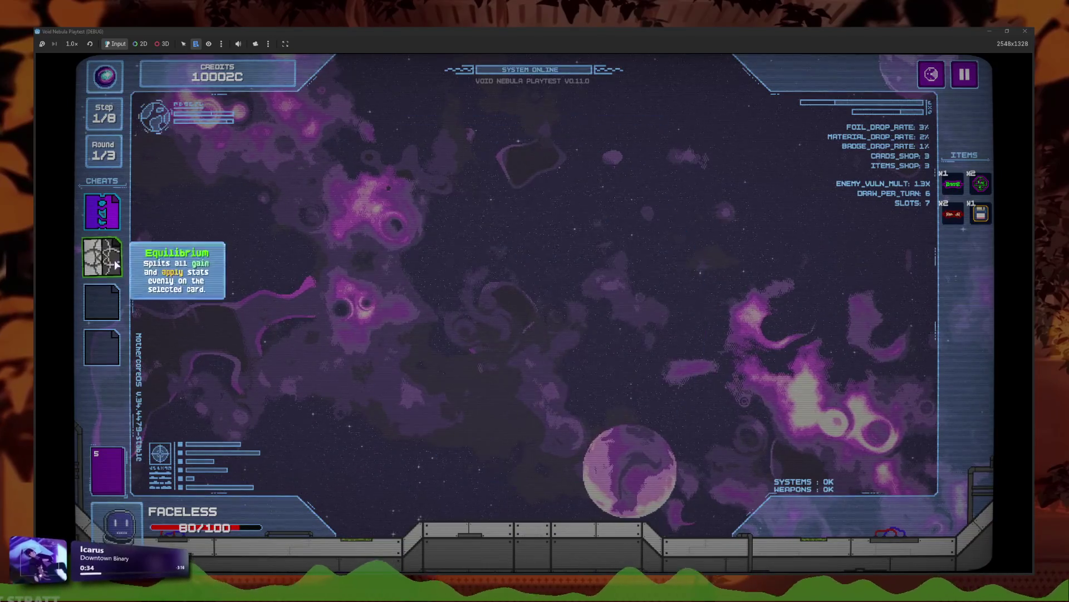
{"action": "left_click", "coordinate": [111, 262]}
{"action": "left_click", "coordinate": [635, 377]}
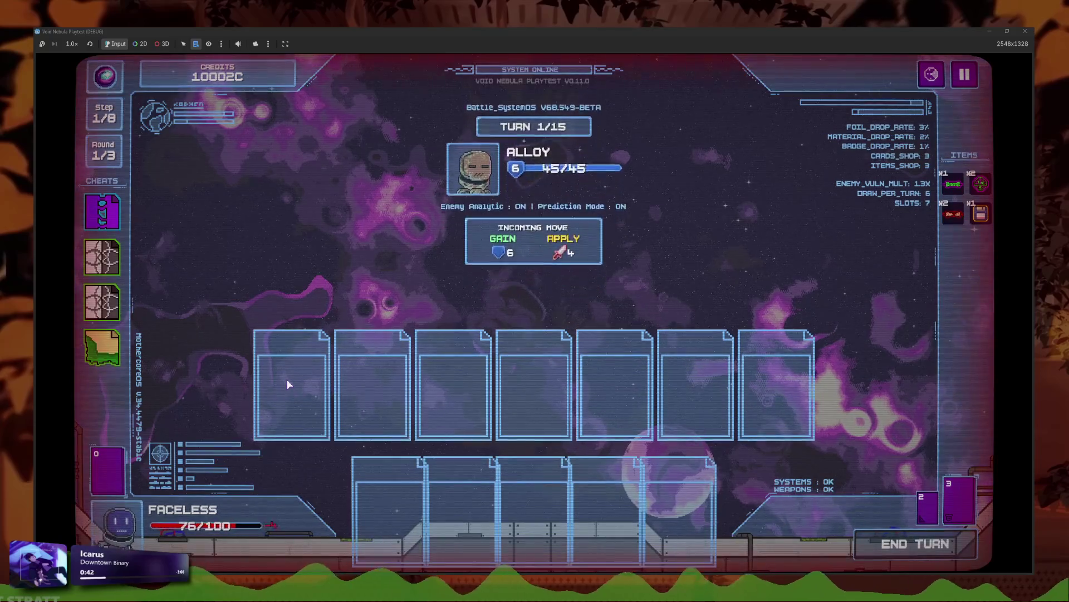
{"action": "key", "text": "F8"}
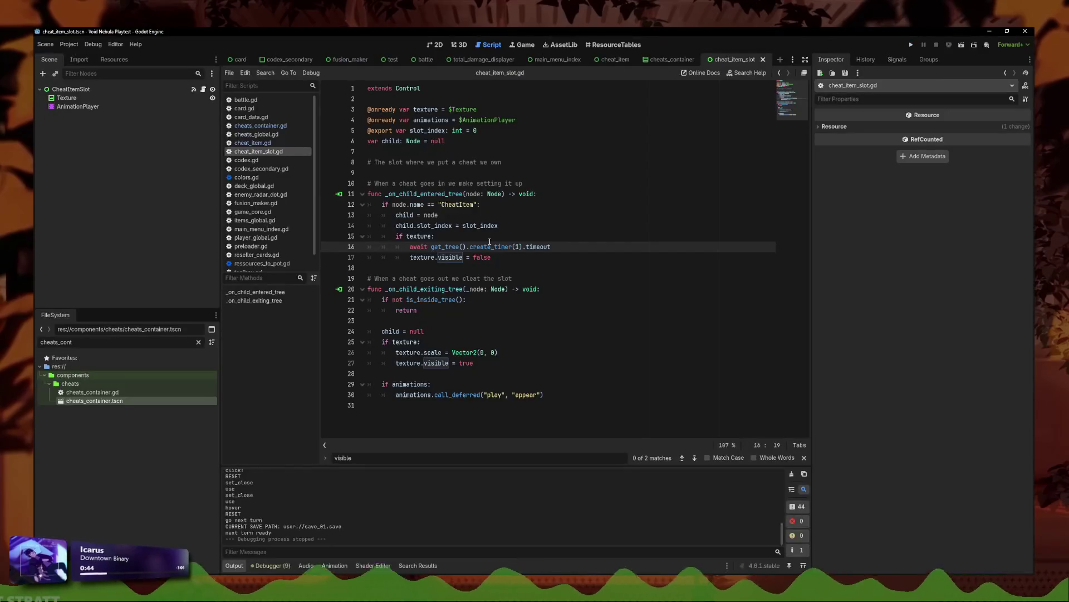
{"action": "left_click_drag", "start_coordinate": [564, 246], "coordinate": [322, 247]}
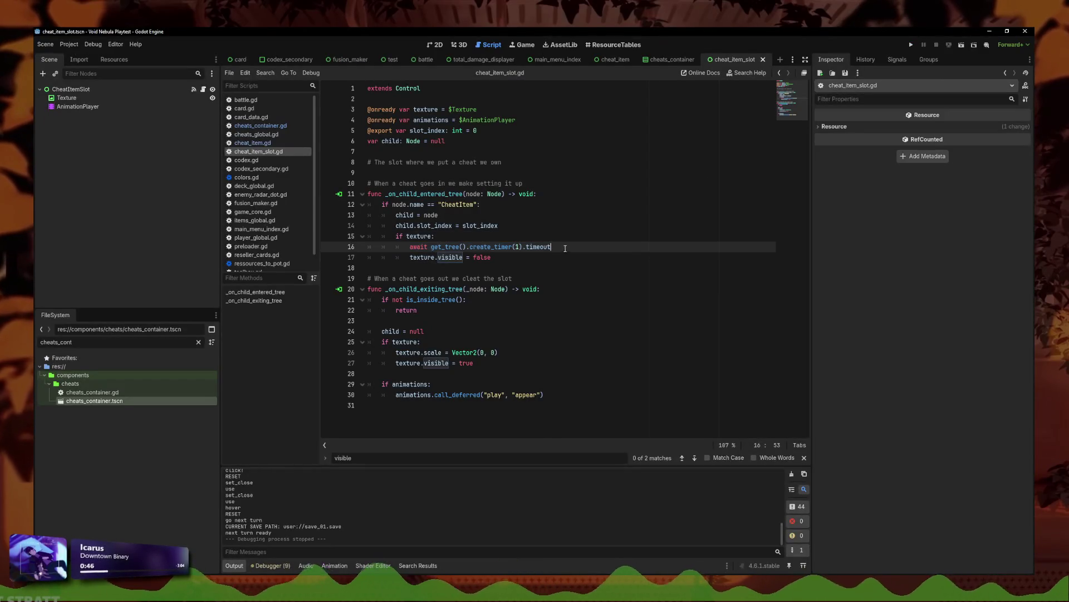
- Delete the one-second timer line, then open a new first line in cheat_item.gd's _ready
{"action": "key", "text": "BackSpace"}
{"action": "key", "text": "BackSpace"}
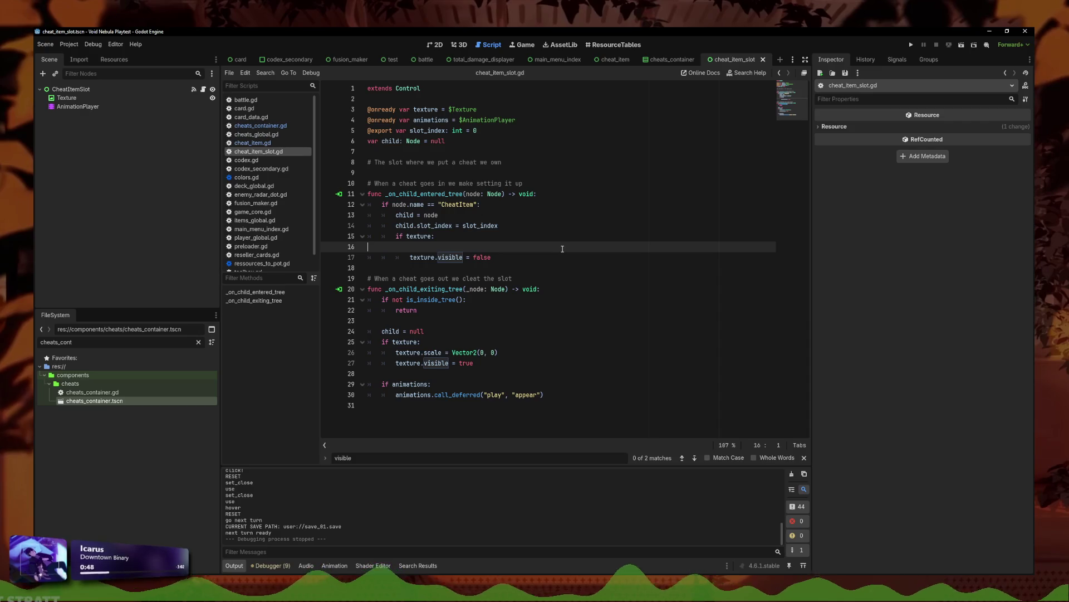
{"action": "left_click", "coordinate": [459, 44]}
{"action": "left_click", "coordinate": [490, 46]}
{"action": "left_click", "coordinate": [251, 143]}
{"action": "scroll", "coordinate": [646, 192], "scroll_direction": "up", "scroll_amount": 10}
{"action": "left_click", "coordinate": [484, 299]}
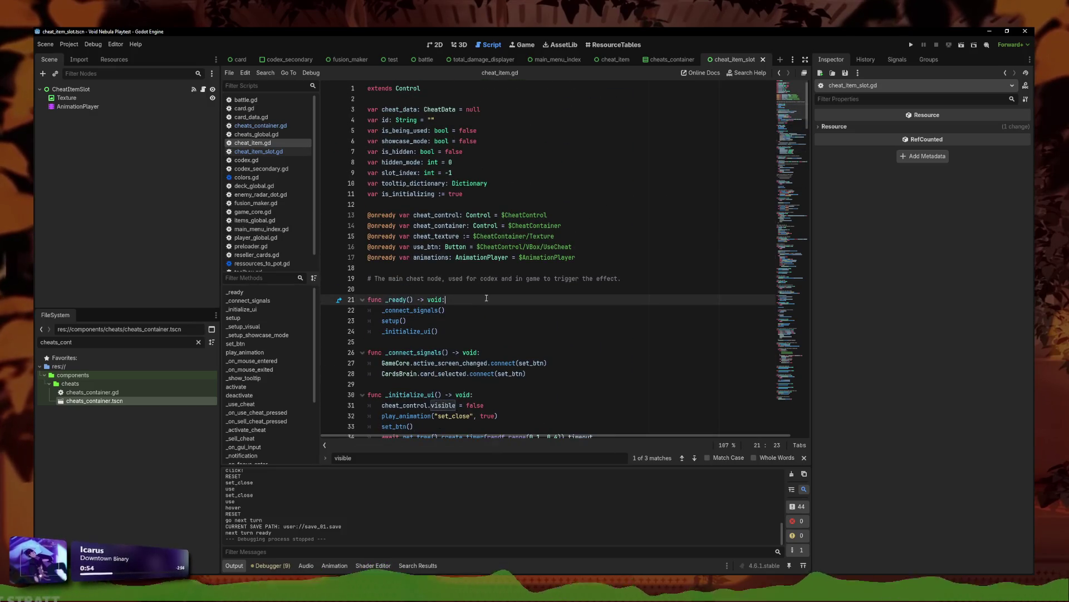
{"action": "scroll", "coordinate": [485, 279], "scroll_direction": "down", "scroll_amount": 3}
{"action": "key", "text": "Return"}
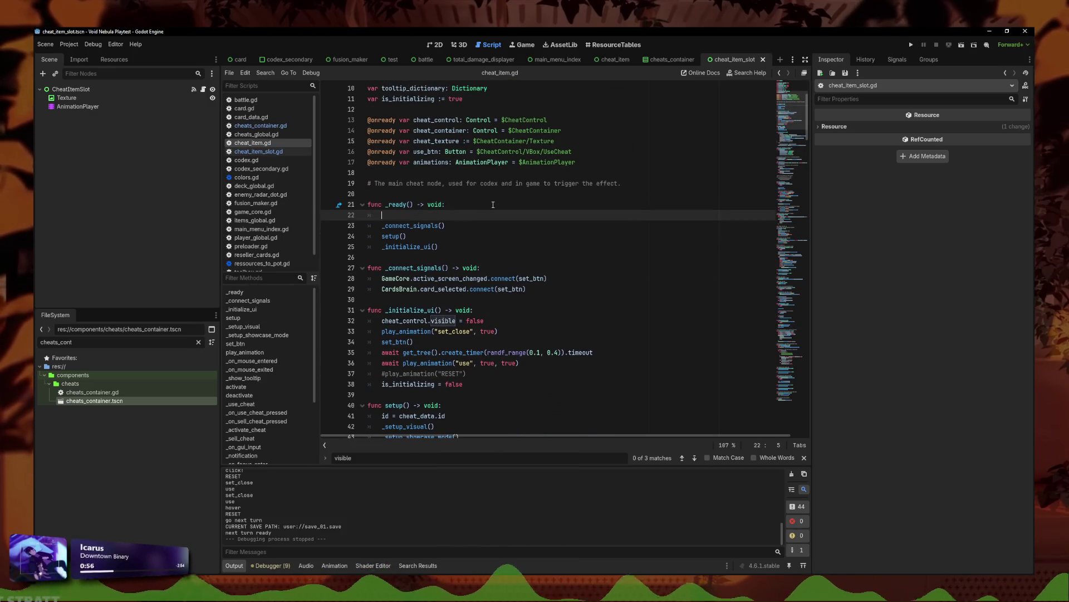
{"action": "scroll", "coordinate": [504, 167], "scroll_direction": "up", "scroll_amount": 3}
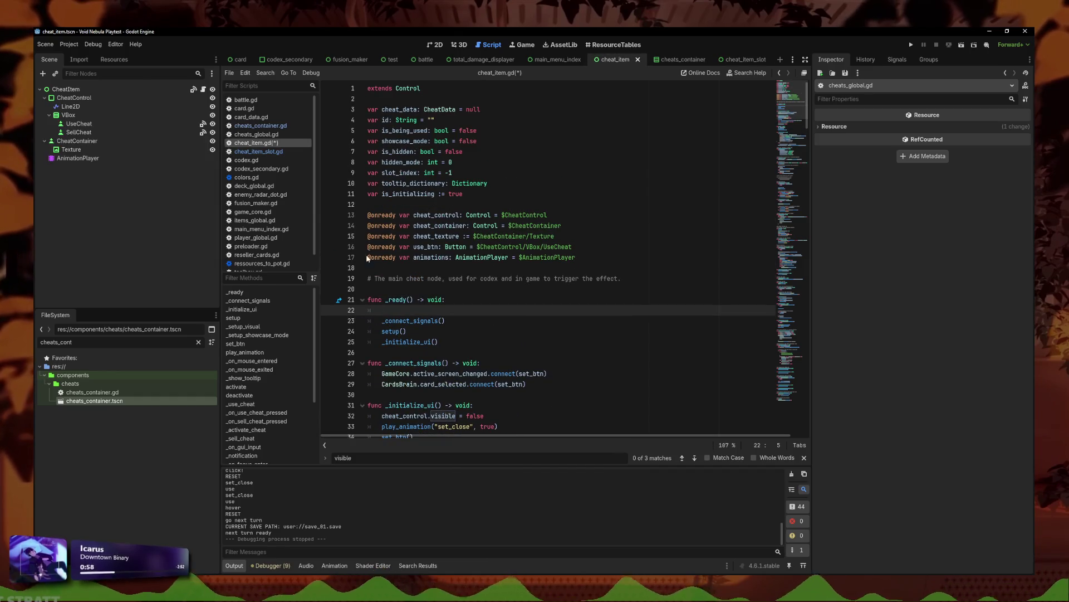
{"action": "scroll", "coordinate": [390, 251], "scroll_direction": "down", "scroll_amount": 3}
- Write cheat_container.scale = Vector2(1, 1), save cheat_item.gd, and relaunch the game
{"action": "left_click_drag", "start_coordinate": [77, 140], "coordinate": [490, 216]}
{"action": "type", "text": "cheat"}
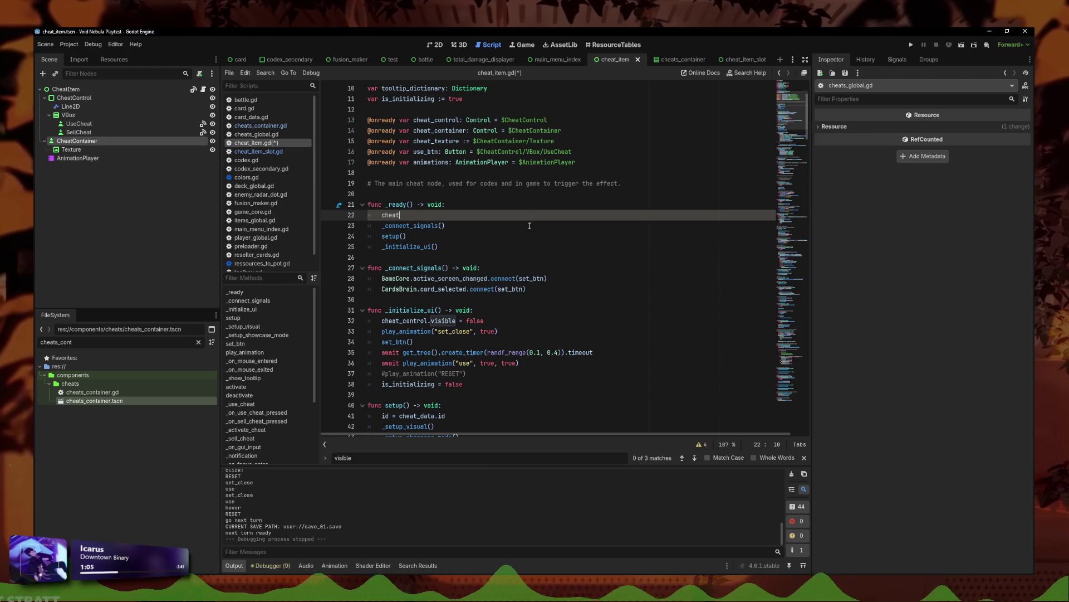
{"action": "type", "text": "_"}
{"action": "key", "text": "Return"}
{"action": "type", "text": "= Vector"}
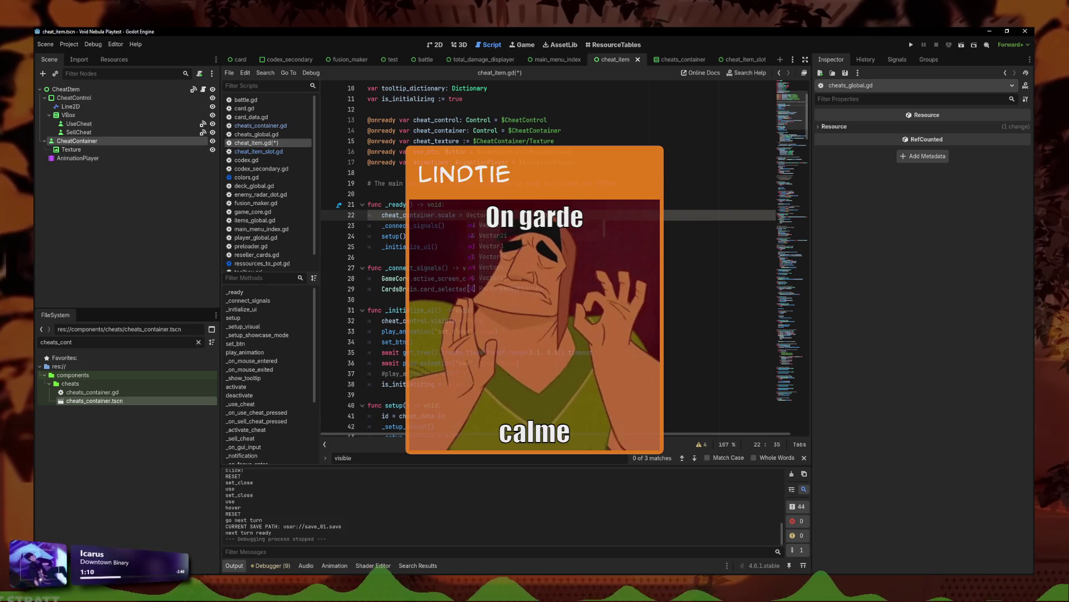
{"action": "type", "text": "2("}
{"action": "key", "text": "BackSpace"}
{"action": "key", "text": "BackSpace"}
{"action": "key", "text": "BackSpace"}
{"action": "type", "text": "1, 1)"}
{"action": "key", "text": "ctrl+s"}
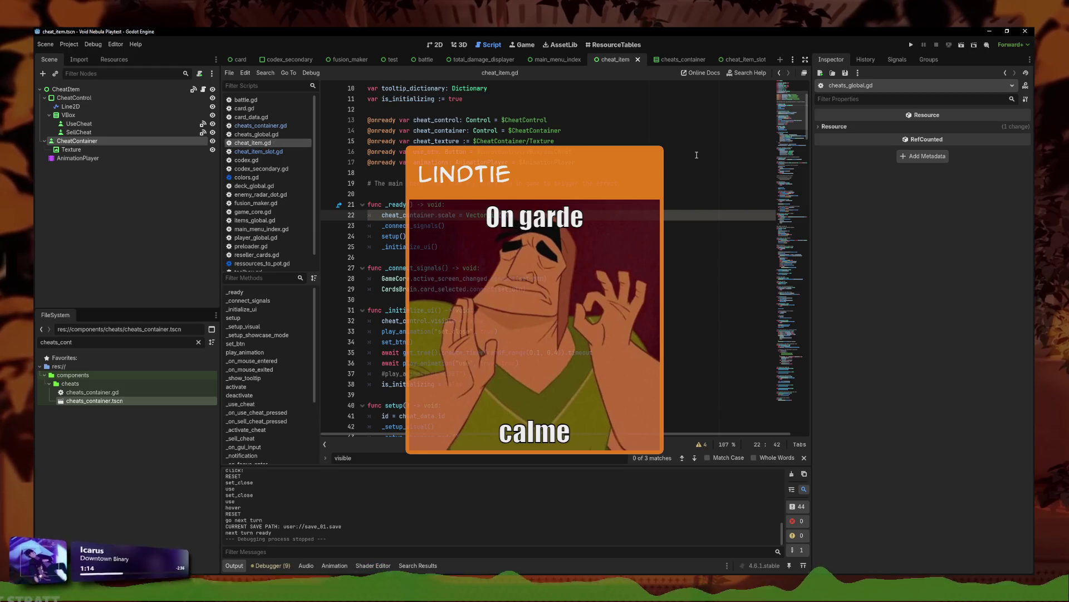
{"action": "left_click", "coordinate": [912, 44]}
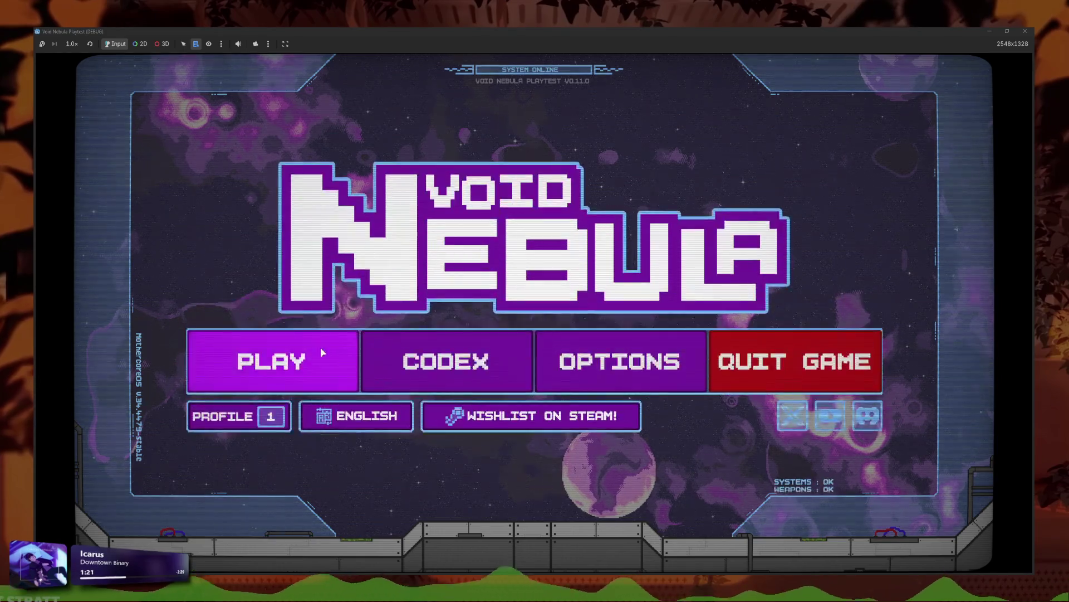
- Resume the saved run into the ALLOY battle to turn 2, then stop the playtest with F8
{"action": "left_click", "coordinate": [320, 346]}
{"action": "left_click", "coordinate": [536, 382]}
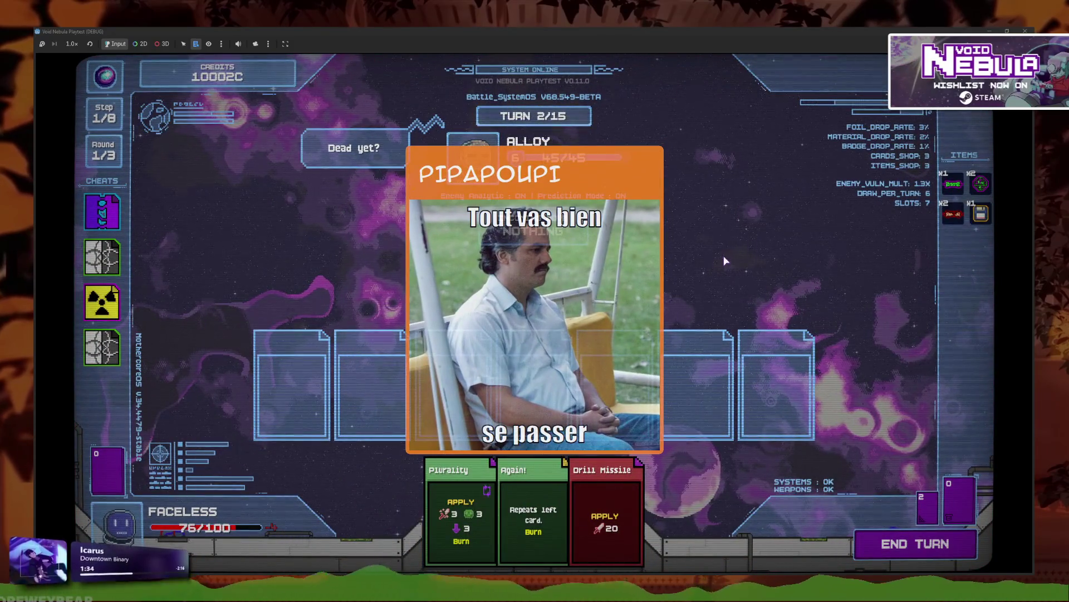
{"action": "key", "text": "F8"}
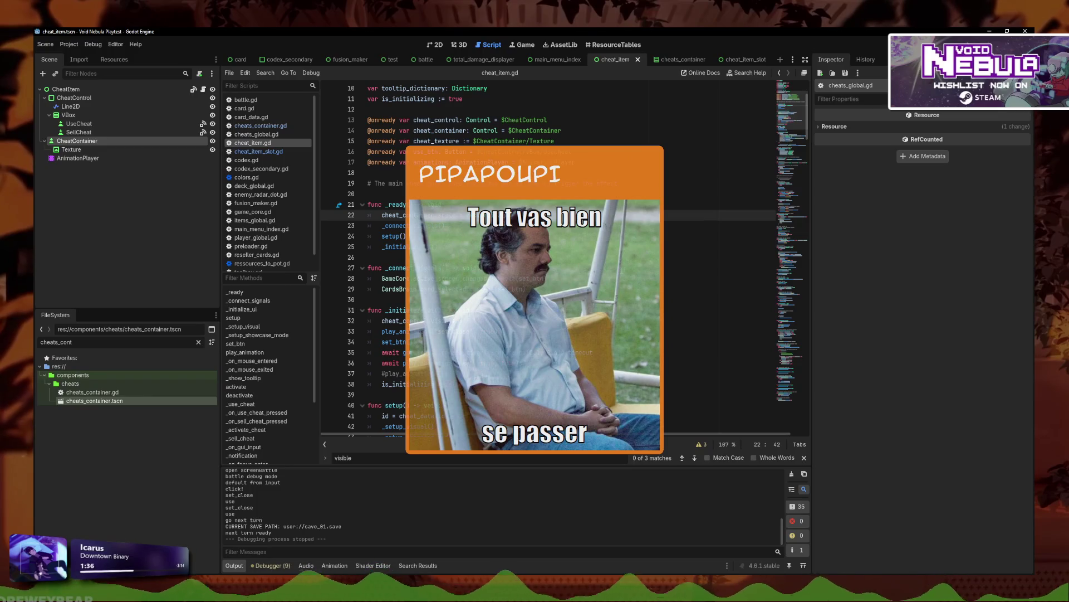
- Open the cheat_item_slot scene's AnimationPlayer and play 'appear' forwards and backwards
{"action": "key", "text": "ctrl+F1"}
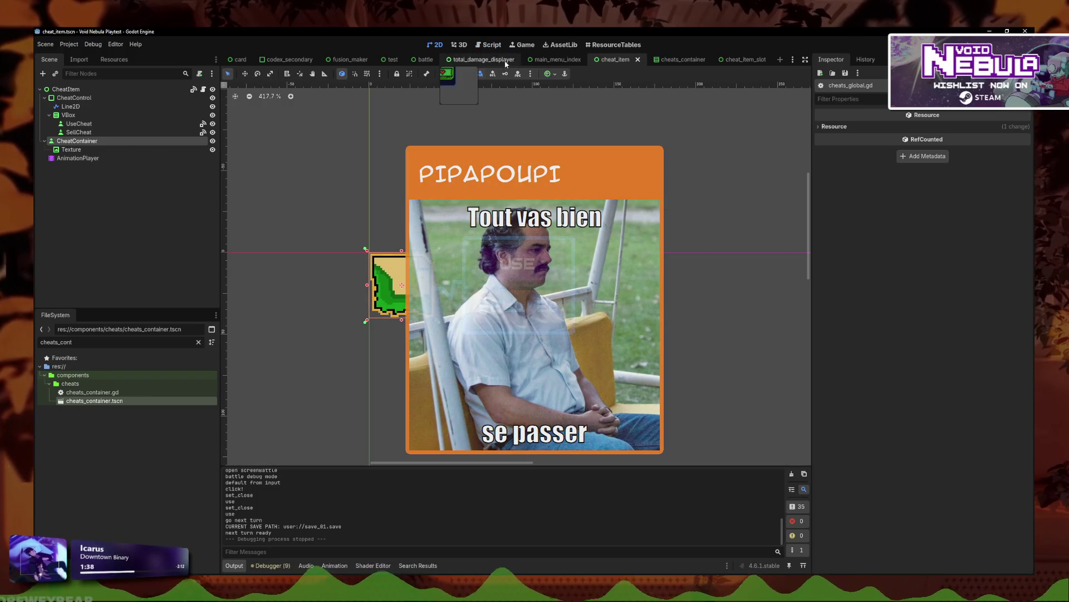
{"action": "left_click", "coordinate": [665, 62]}
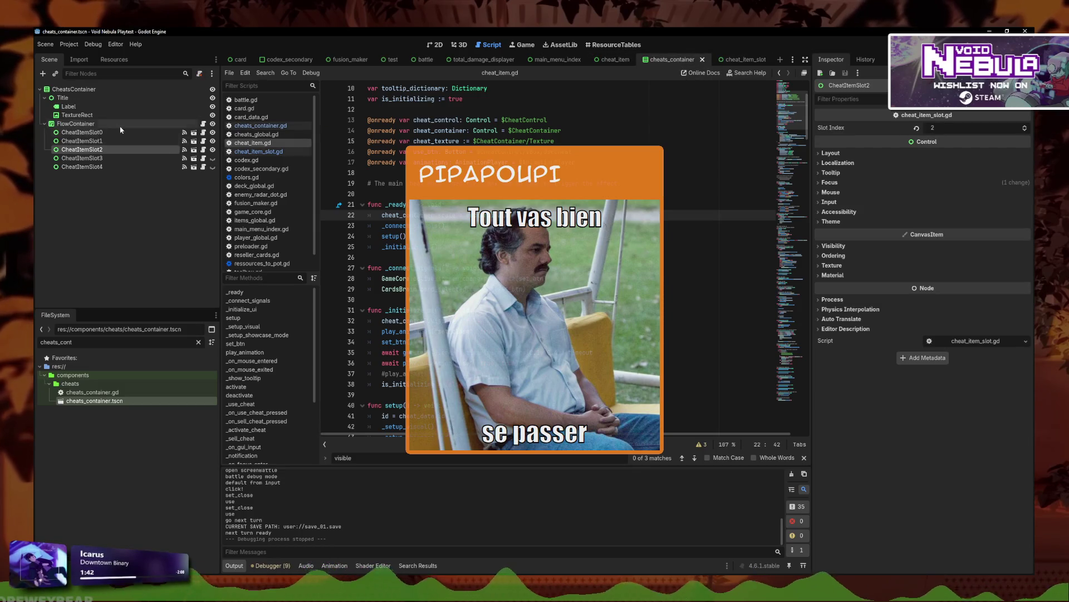
{"action": "left_click", "coordinate": [194, 140]}
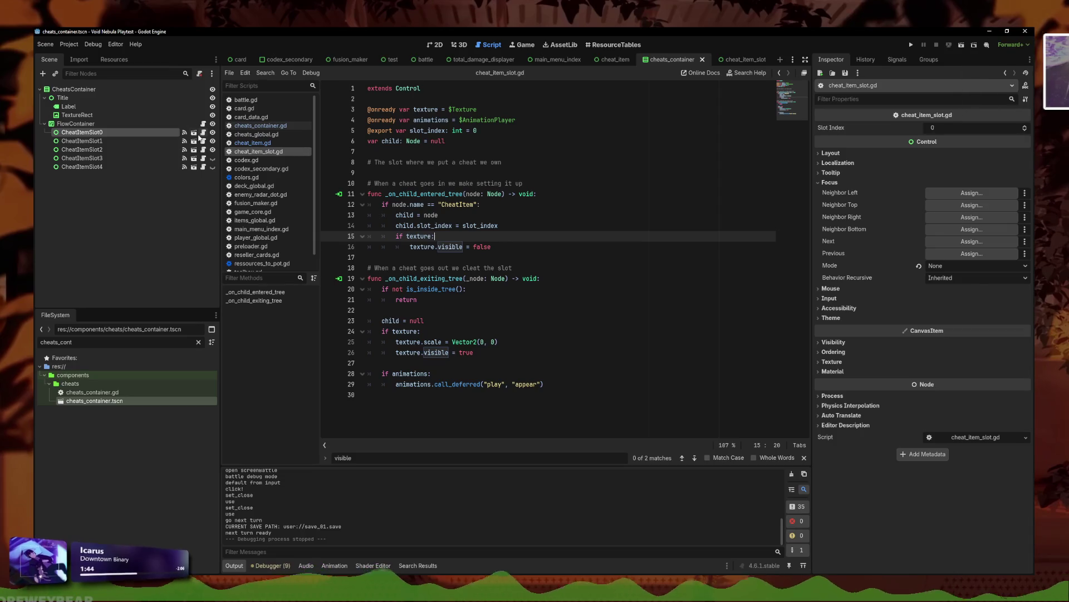
{"action": "left_click", "coordinate": [102, 107]}
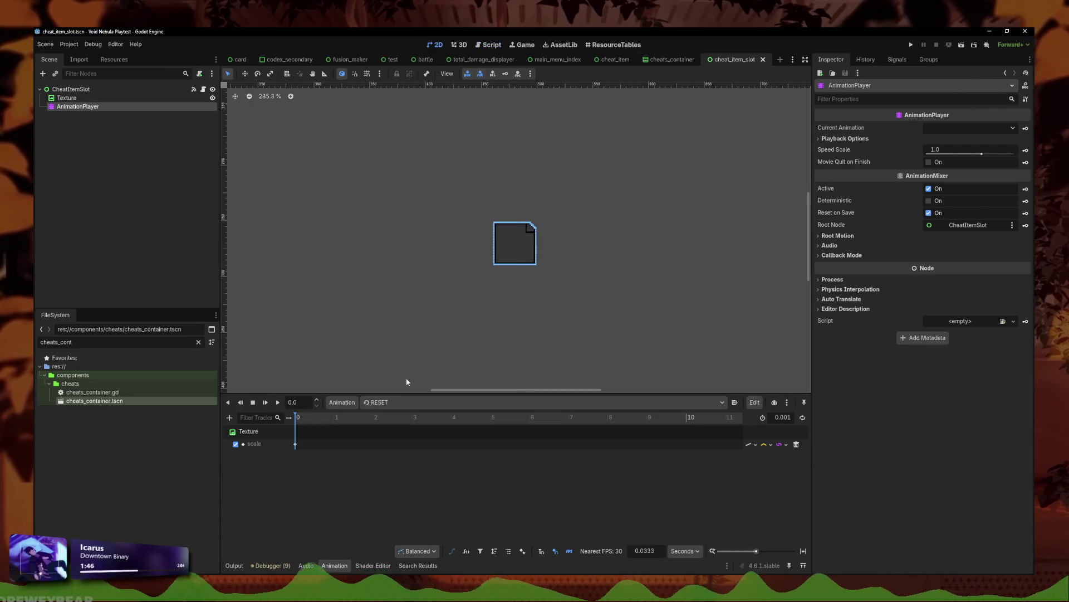
{"action": "left_click", "coordinate": [392, 404]}
{"action": "left_click", "coordinate": [393, 426]}
{"action": "left_click", "coordinate": [276, 403]}
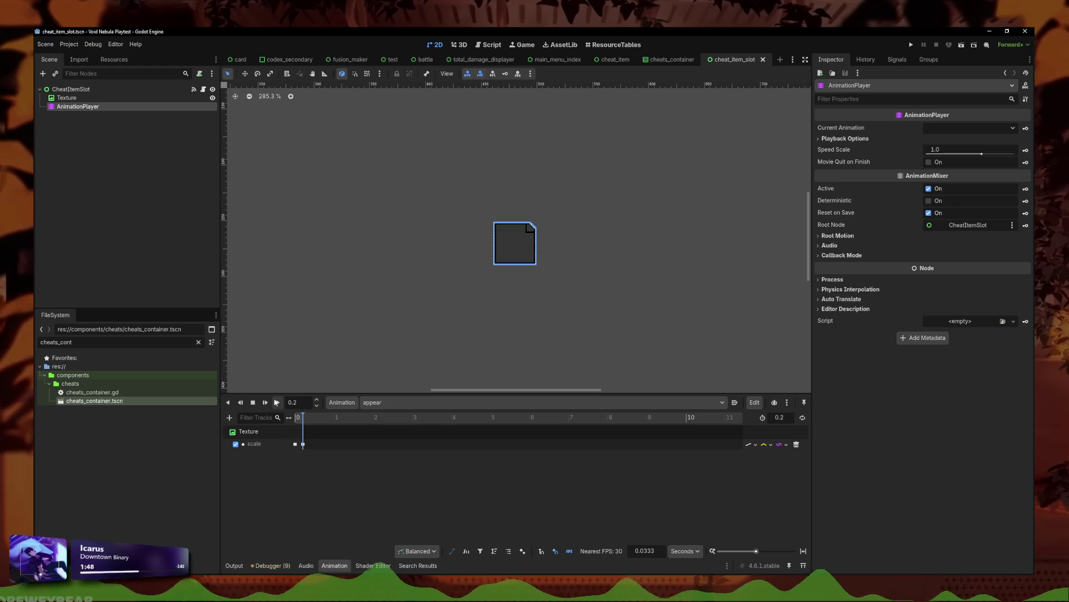
{"action": "left_click", "coordinate": [240, 402]}
- Switch to cheat_item_slot.gd and put the caret at the end of line 15
{"action": "left_click", "coordinate": [203, 89]}
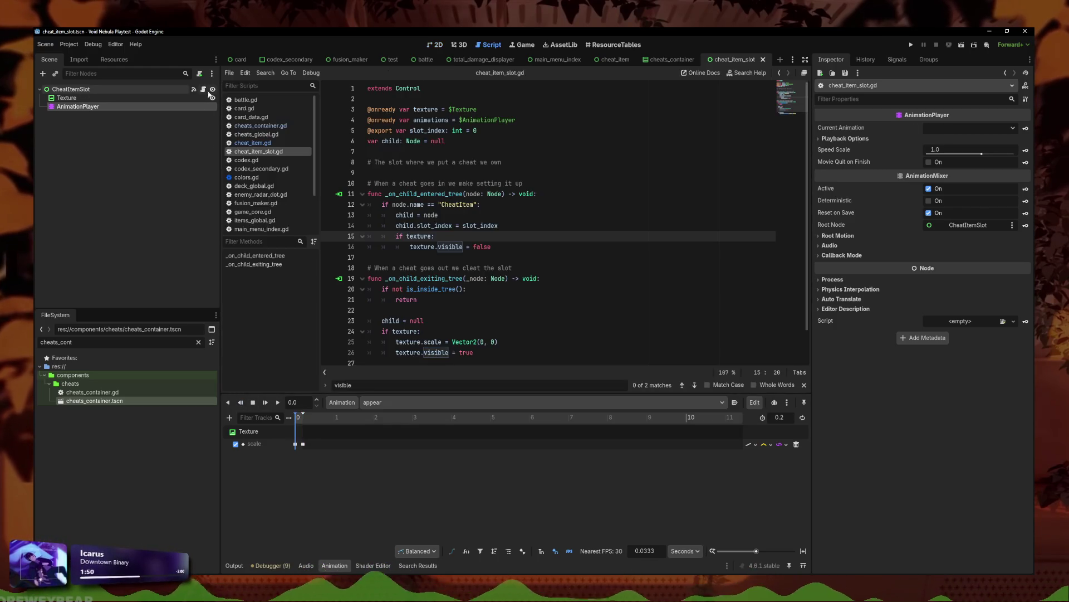
{"action": "left_click", "coordinate": [498, 243]}
{"action": "left_click", "coordinate": [502, 233]}
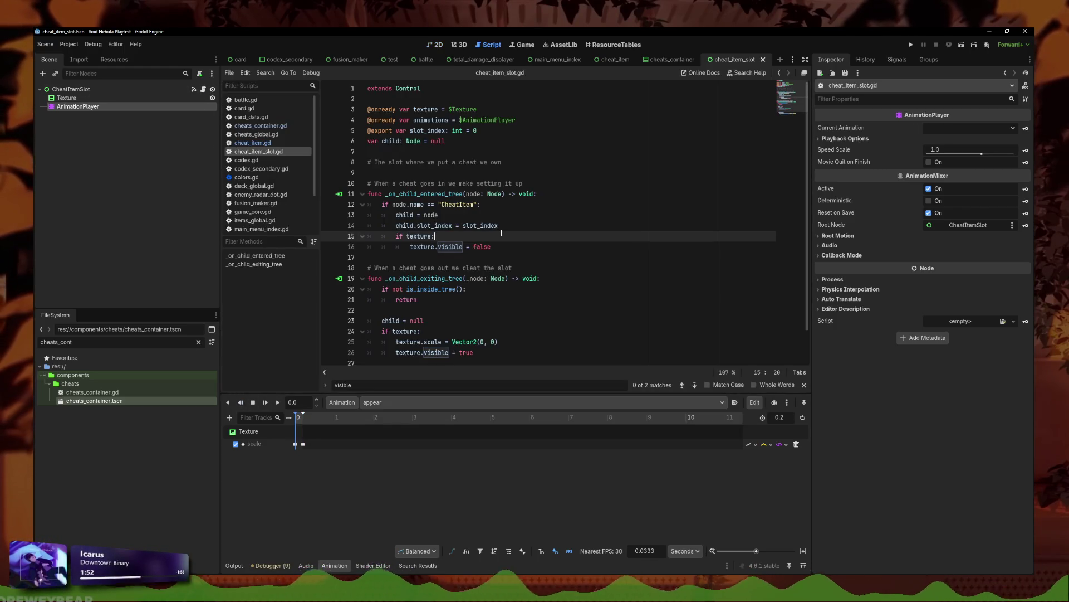
- Add a line 16 under 'if texture:' that plays the 'appear' animation backwards
{"action": "key", "text": "Return"}
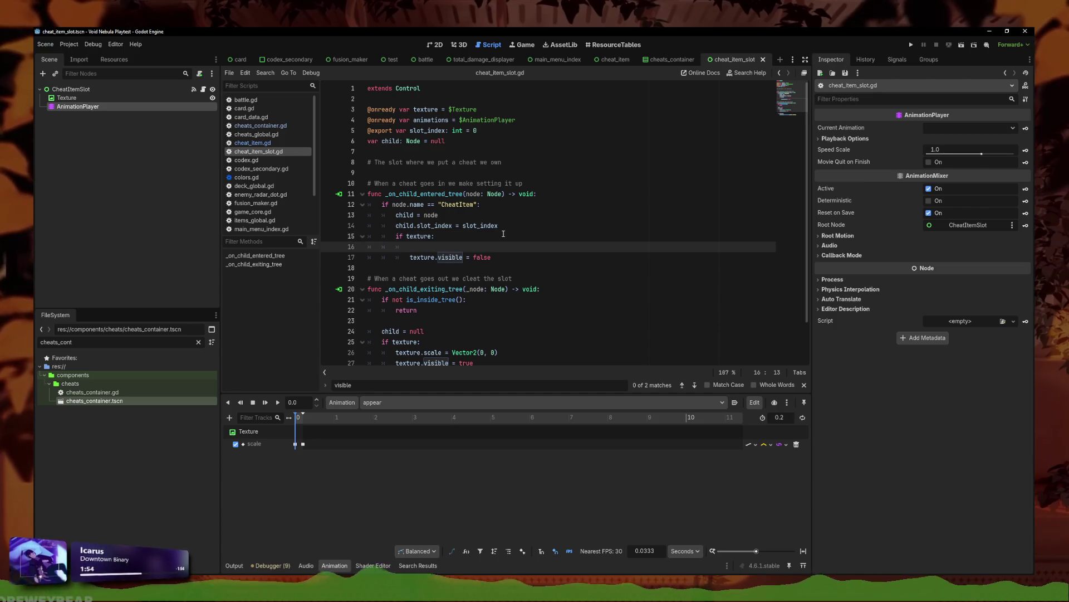
{"action": "scroll", "coordinate": [495, 254], "scroll_direction": "down", "scroll_amount": 1}
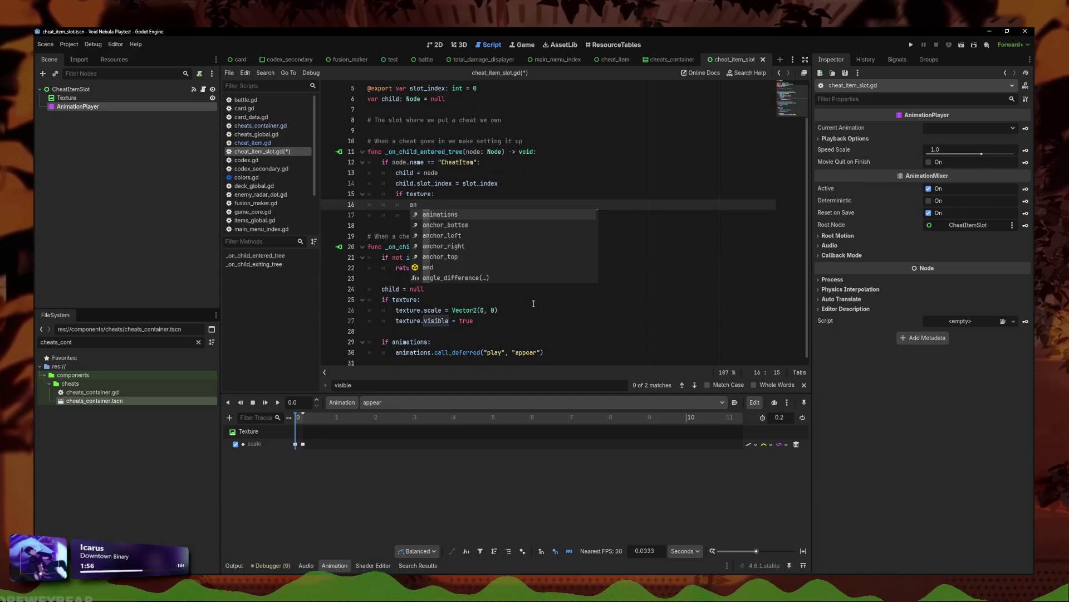
{"action": "key", "text": "BackSpace"}
{"action": "key", "text": "BackSpace"}
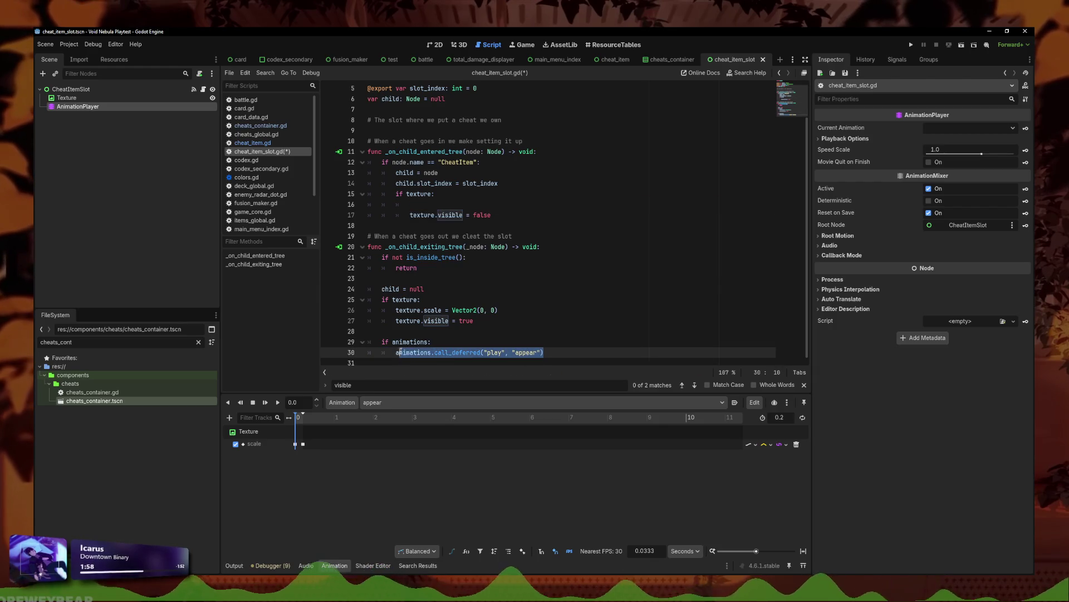
{"action": "left_click", "coordinate": [439, 204]}
{"action": "type", "text": "imations."}
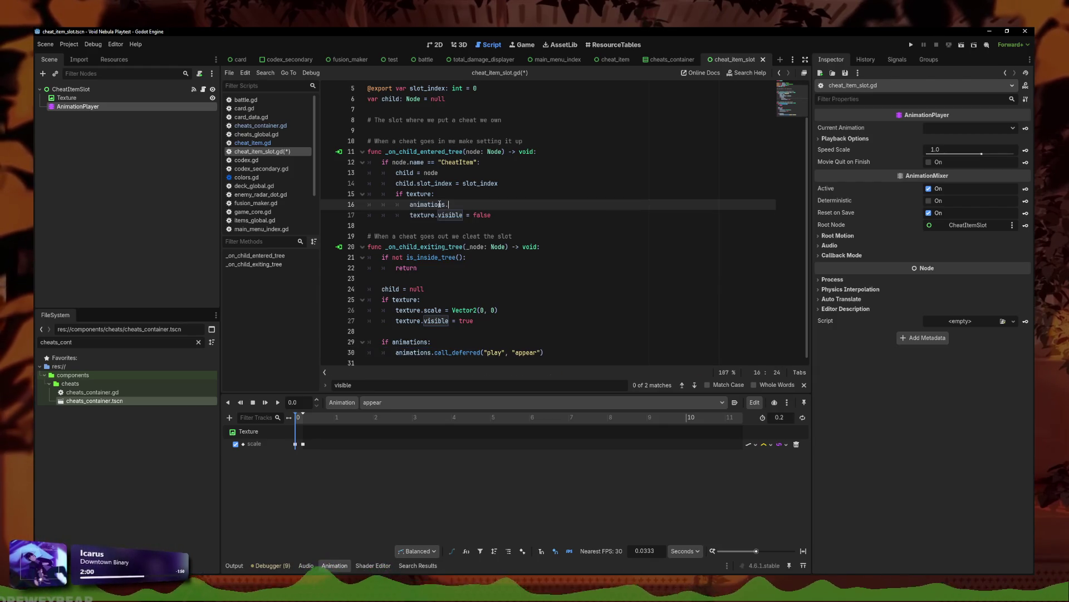
{"action": "type", "text": "play"}
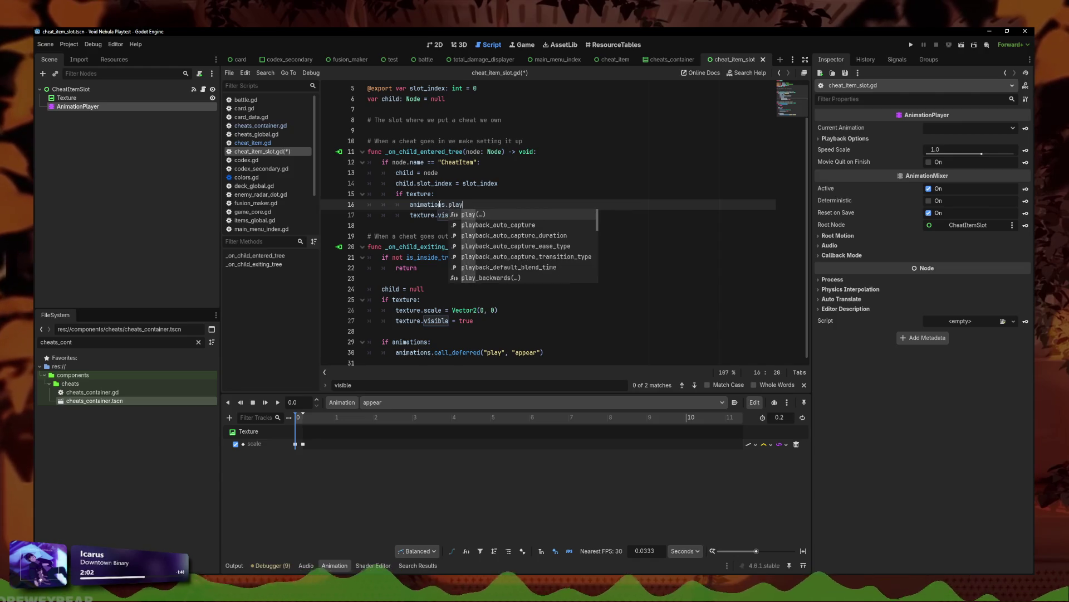
{"action": "key", "text": "BackSpace"}
{"action": "key", "text": "BackSpace"}
{"action": "key", "text": "BackSpace"}
{"action": "left_click", "coordinate": [562, 343]}
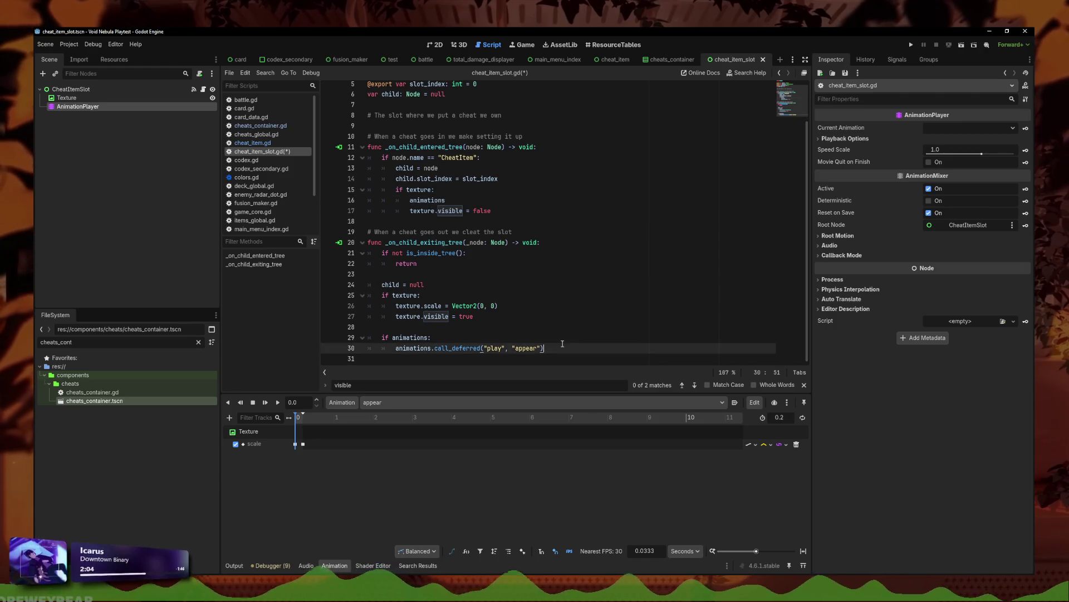
{"action": "double_click", "coordinate": [413, 204]}
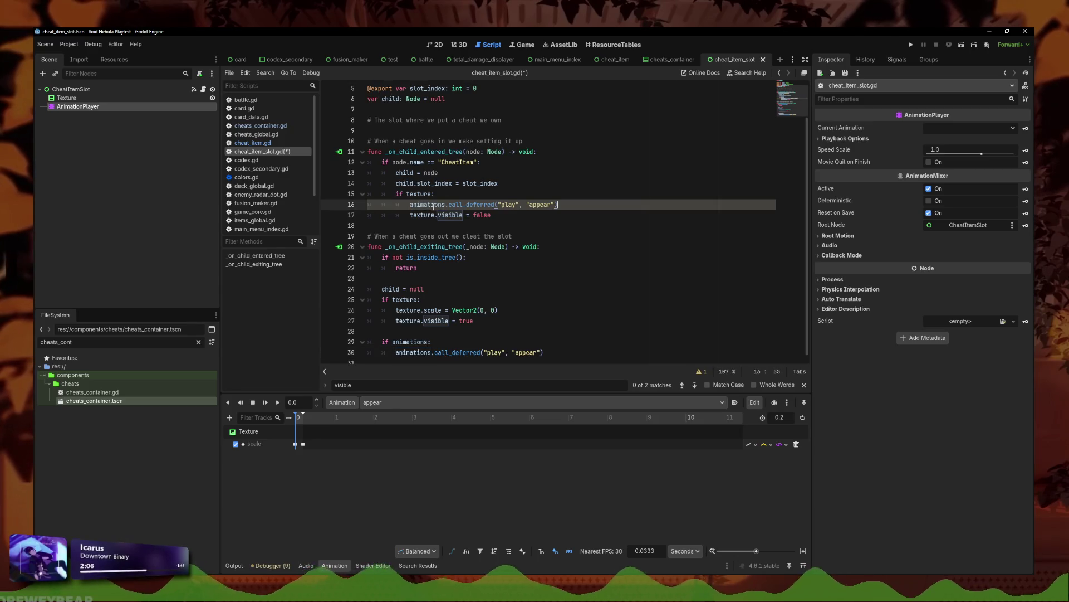
{"action": "left_click", "coordinate": [571, 202]}
{"action": "type", "text": "_backward"}
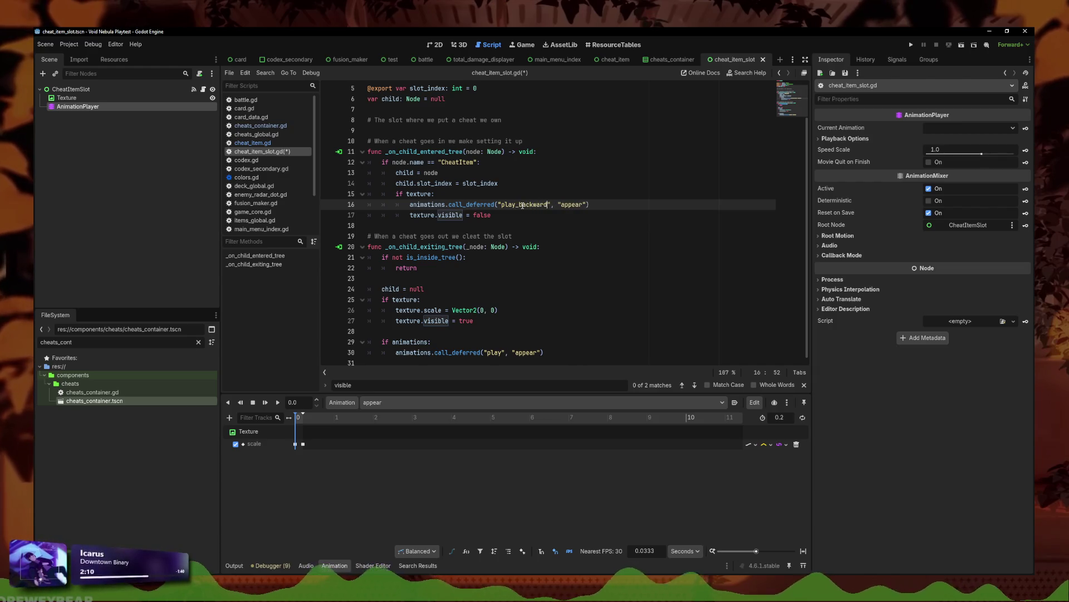
- Add 'await animations.animation_finished' on line 17, save, and run the project
{"action": "key", "text": "End"}
{"action": "key", "text": "Return"}
{"action": "type", "text": "a"}
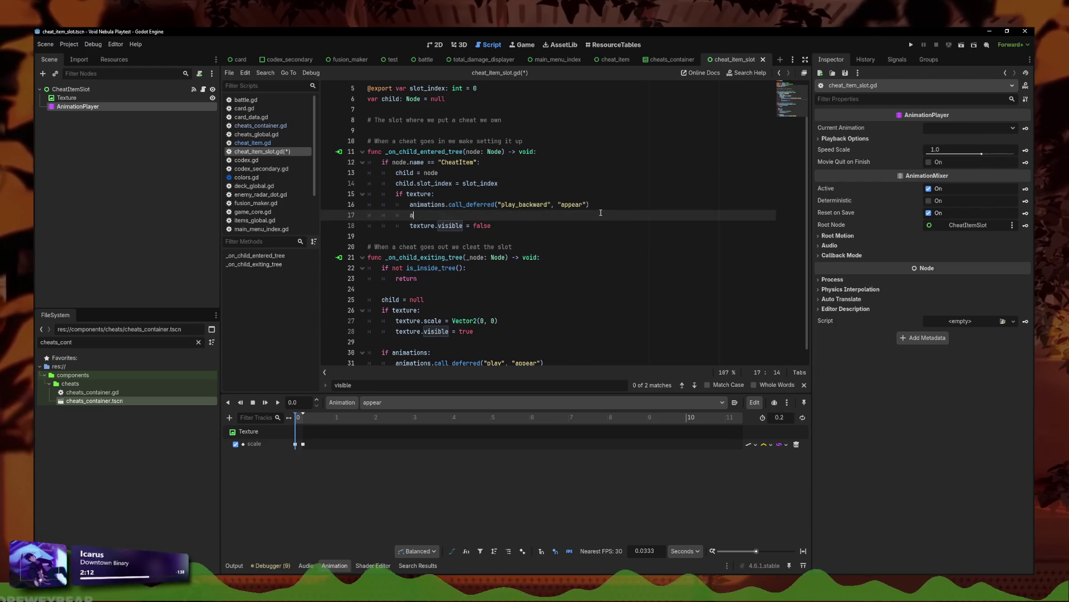
{"action": "type", "text": "wait animations."}
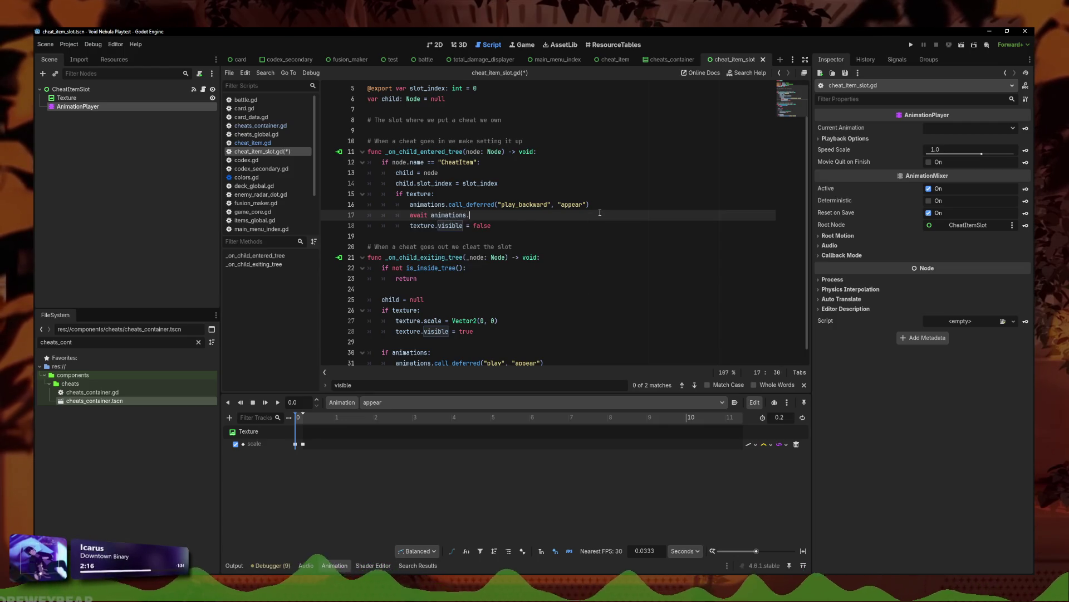
{"action": "type", "text": "a"}
{"action": "key", "text": "Down"}
{"action": "key", "text": "Down"}
{"action": "key", "text": "Down"}
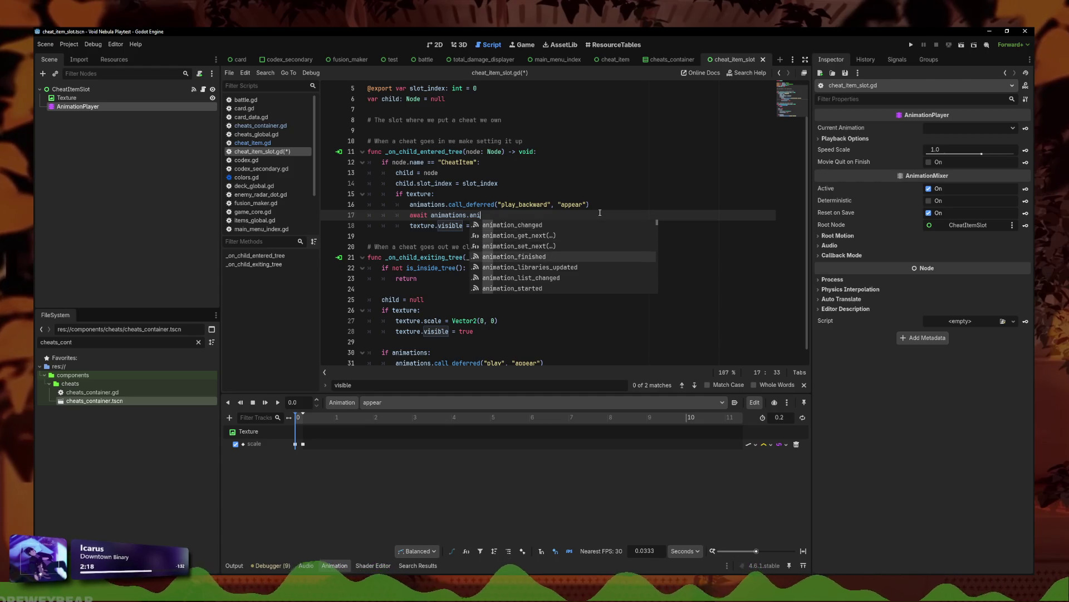
{"action": "key", "text": "Return"}
{"action": "key", "text": "ctrl+s"}
{"action": "key", "text": "Down"}
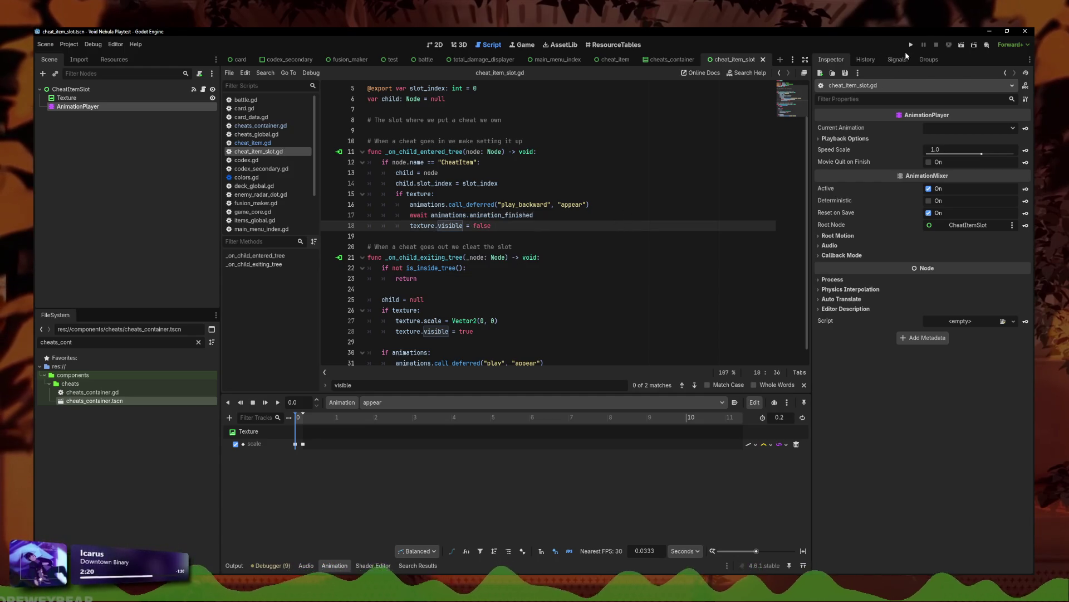
{"action": "left_click", "coordinate": [911, 44]}
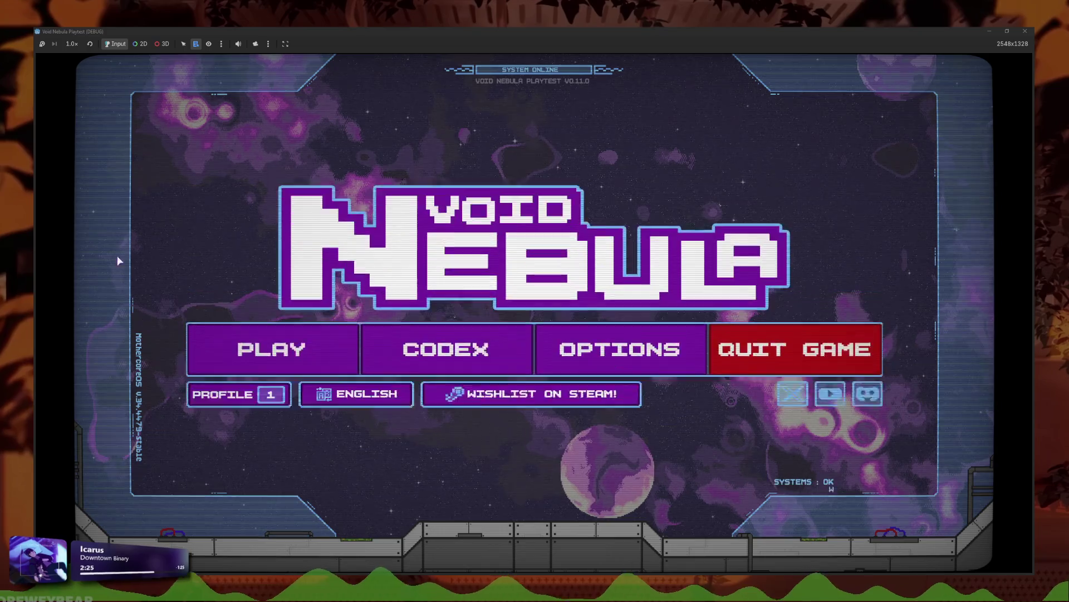
- Continue the saved Faceless run into battle, open a cheat's USE/SELL popup, then stop and click into line 16
{"action": "left_click", "coordinate": [262, 347]}
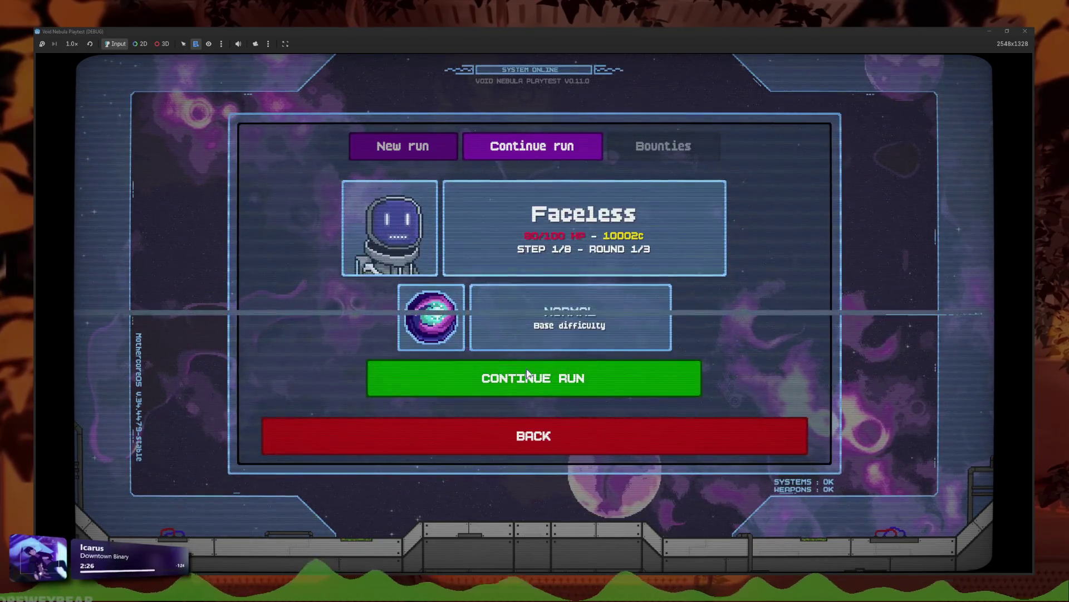
{"action": "left_click", "coordinate": [527, 370]}
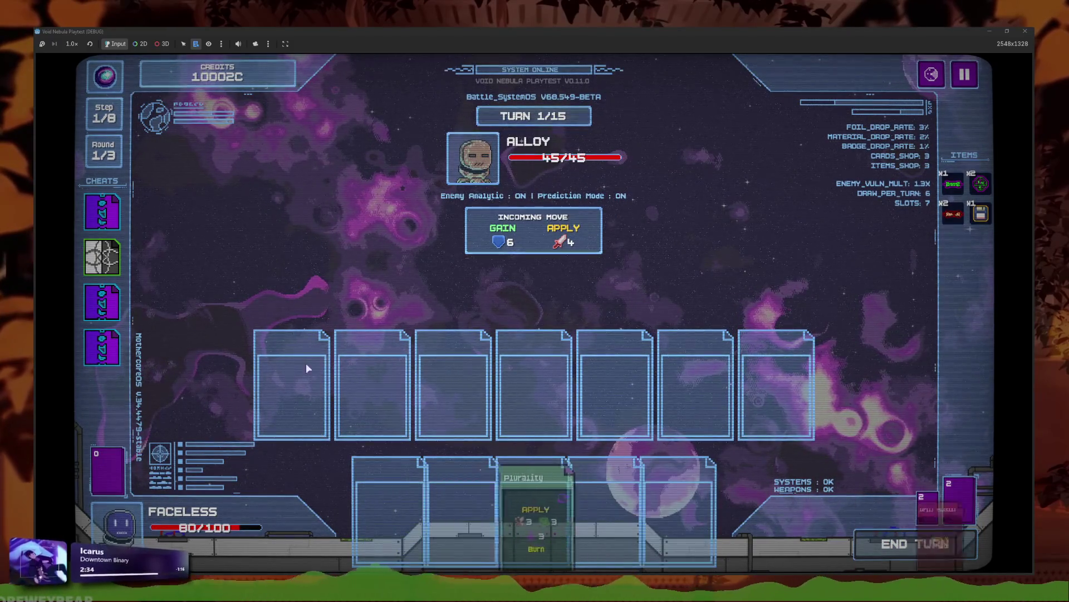
{"action": "left_click", "coordinate": [102, 347]}
{"action": "left_click", "coordinate": [101, 302]}
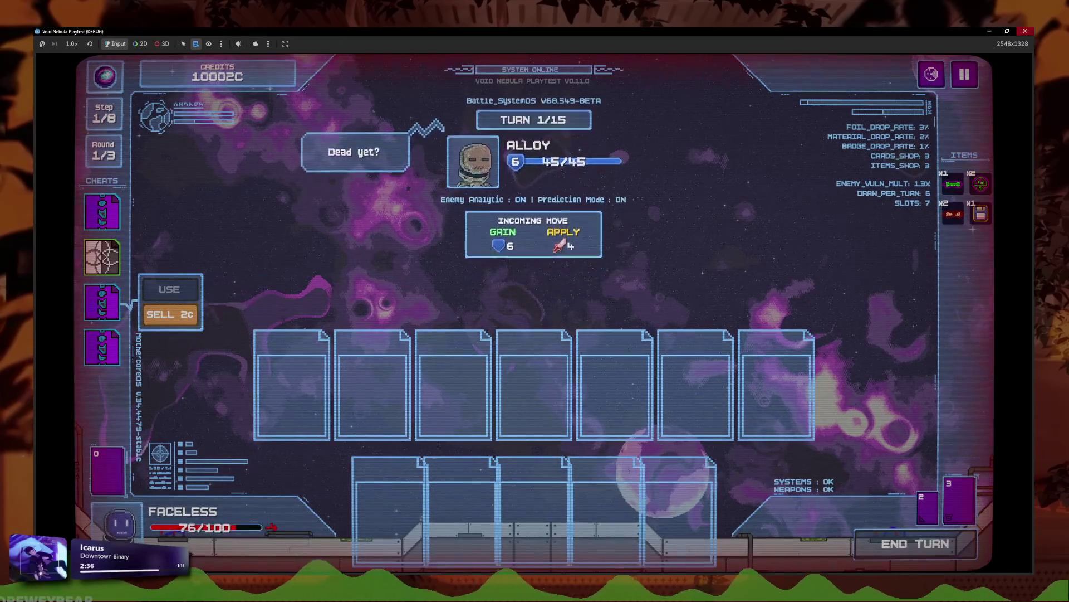
{"action": "key", "text": "F8"}
{"action": "left_click", "coordinate": [464, 246]}
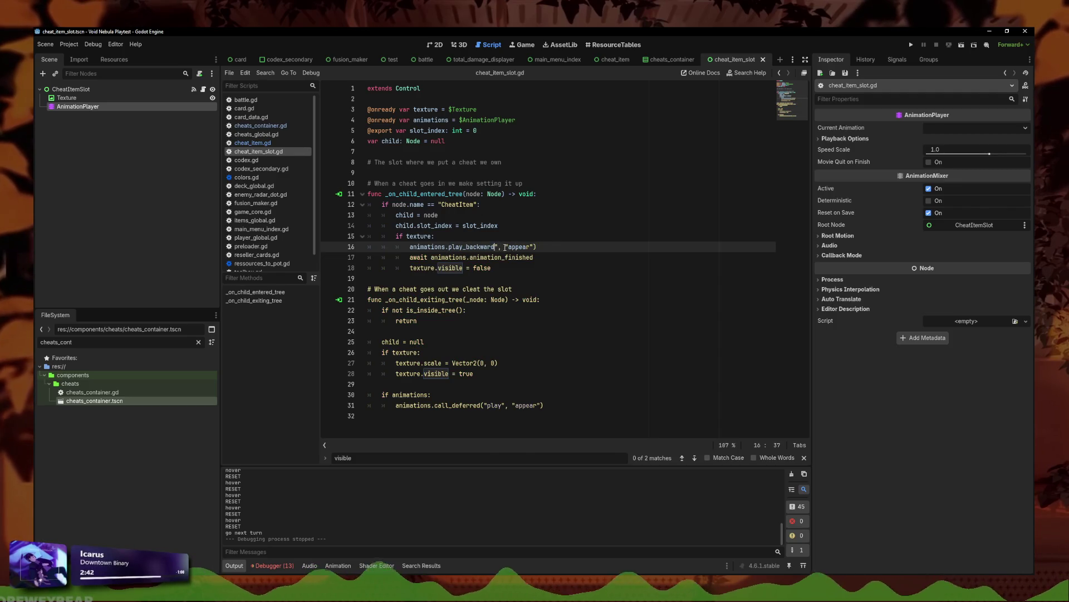
- Delete the leftover call_deferred argument text and stray parenthesis on line 16
{"action": "left_click_drag", "start_coordinate": [505, 247], "coordinate": [491, 248]}
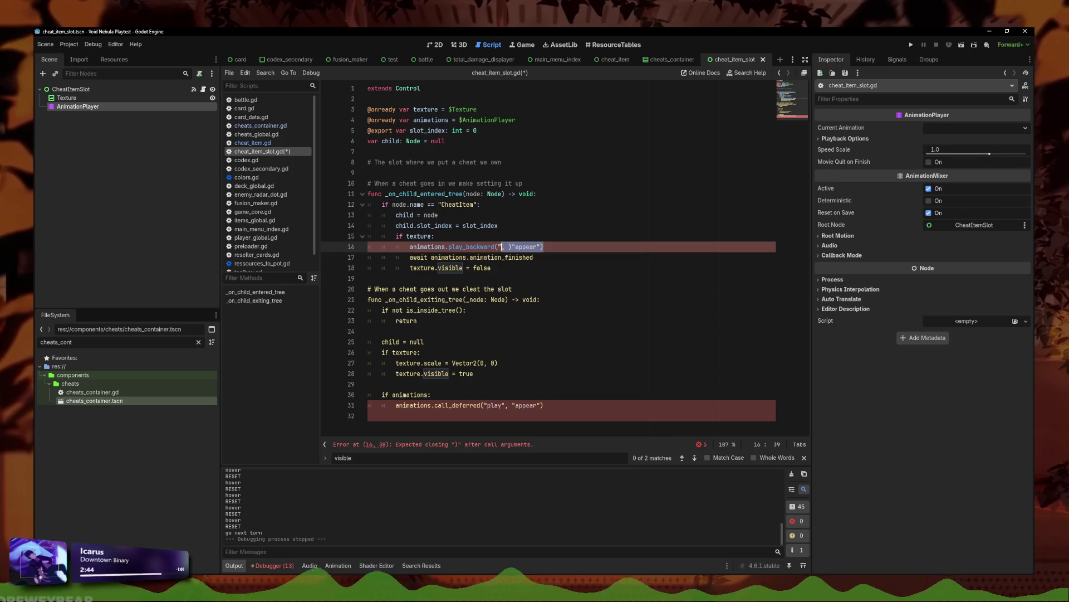
{"action": "key", "text": "BackSpace"}
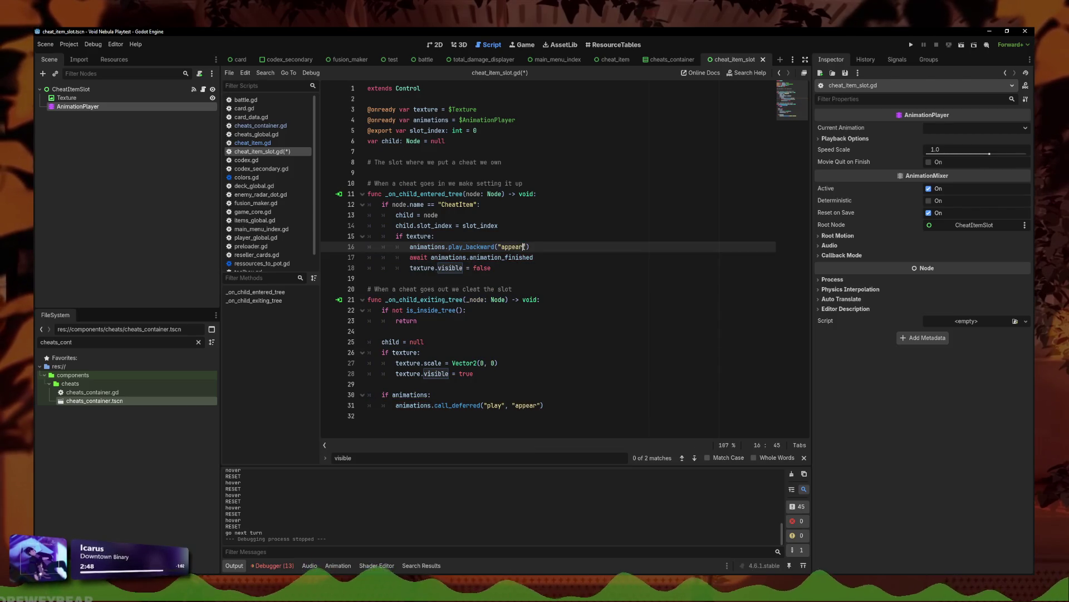
{"action": "left_click", "coordinate": [552, 248]}
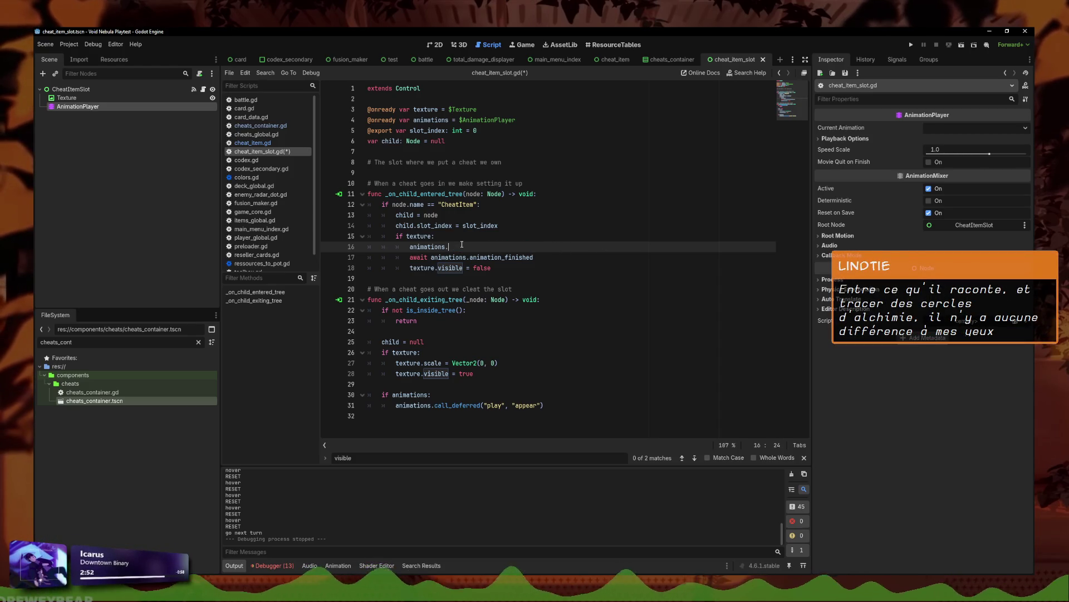
- Complete line 16 as animations.play_backwards("appear") via autocomplete and run the project again
{"action": "type", "text": "pl"}
{"action": "key", "text": "Return"}
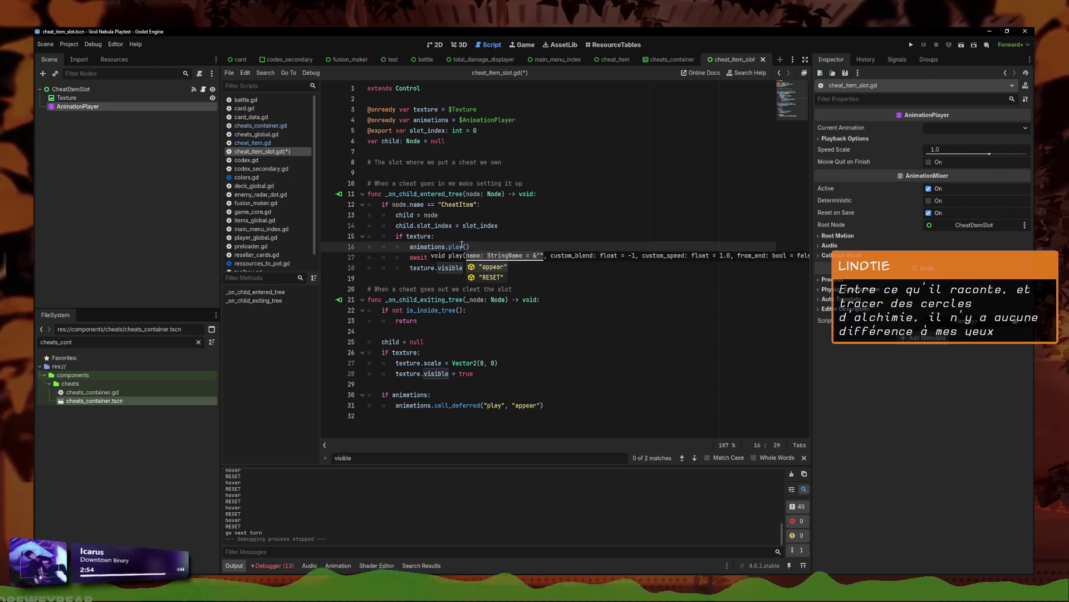
{"action": "type", "text": "yb"}
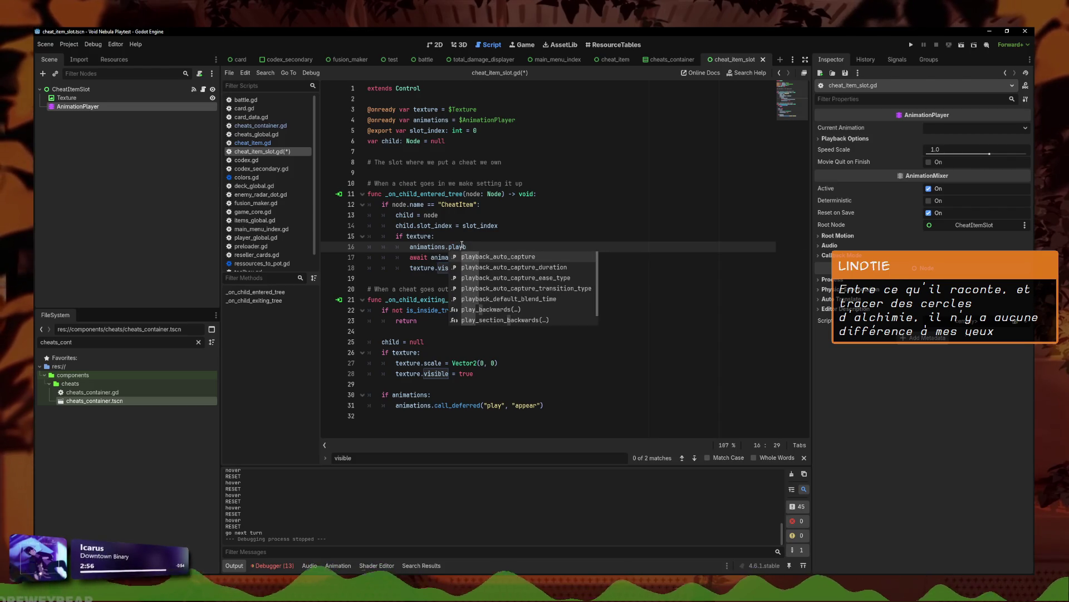
{"action": "key", "text": "Down"}
{"action": "key", "text": "Down"}
{"action": "key", "text": "Down"}
{"action": "key", "text": "Return"}
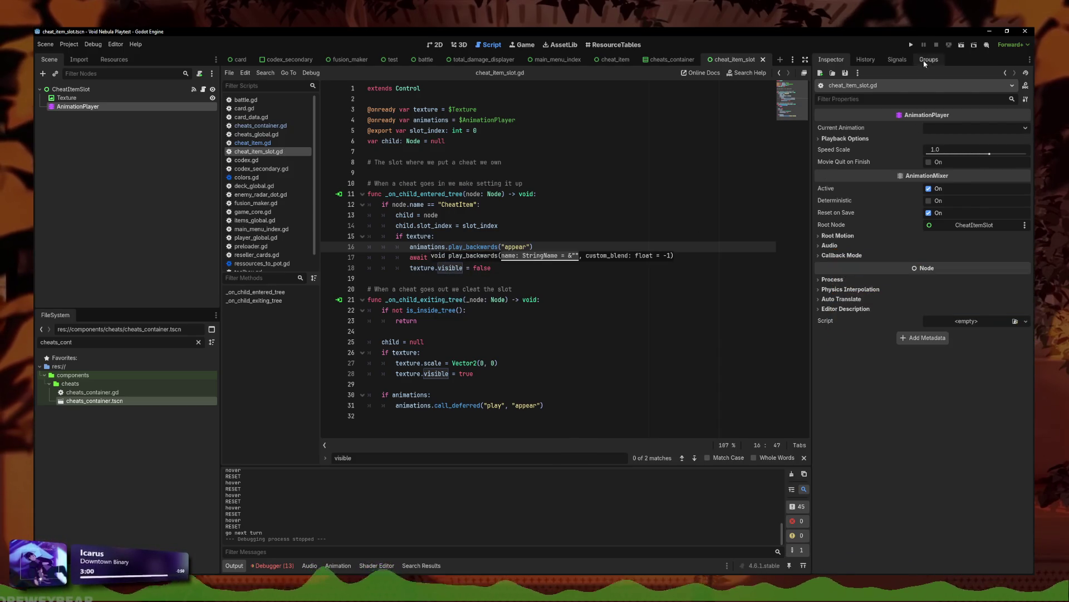
{"action": "left_click", "coordinate": [911, 44]}
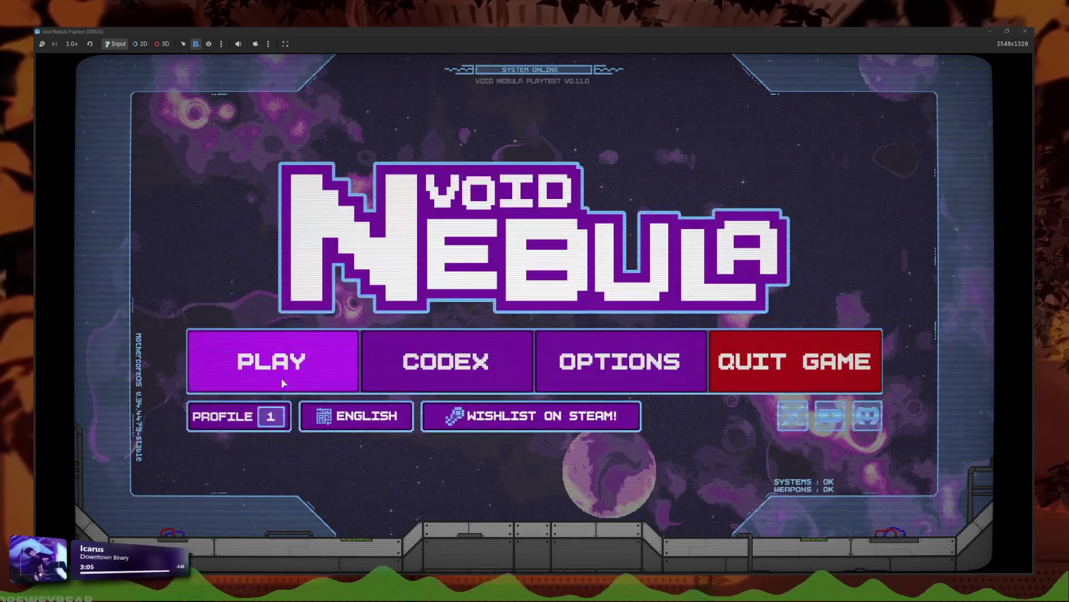
- Start a new run with the Faceless character
{"action": "left_click", "coordinate": [281, 380]}
{"action": "left_click", "coordinate": [420, 154]}
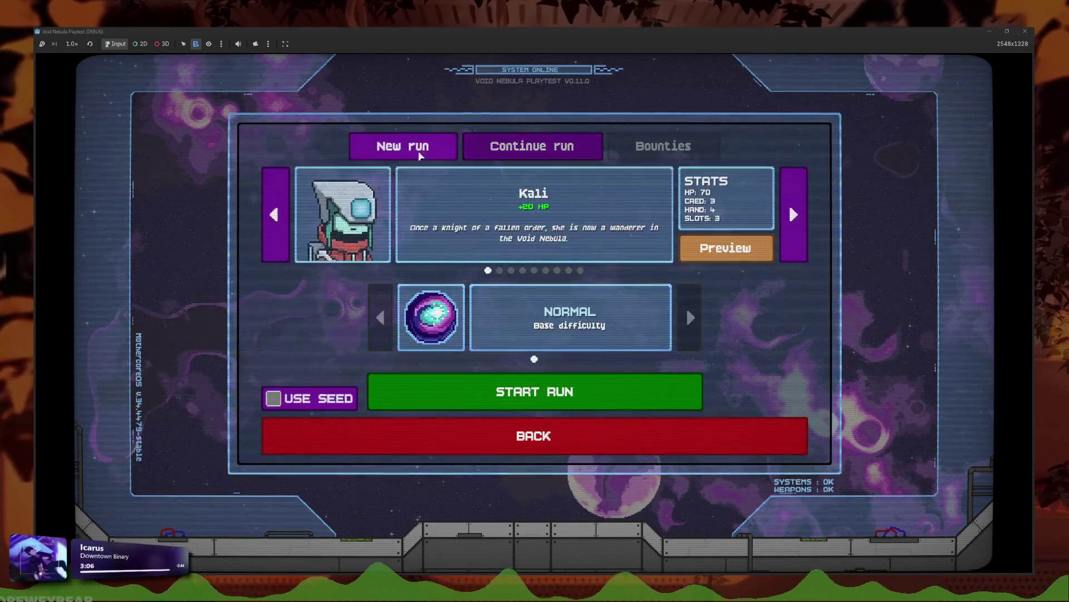
{"action": "left_click", "coordinate": [569, 270]}
{"action": "left_click", "coordinate": [570, 395]}
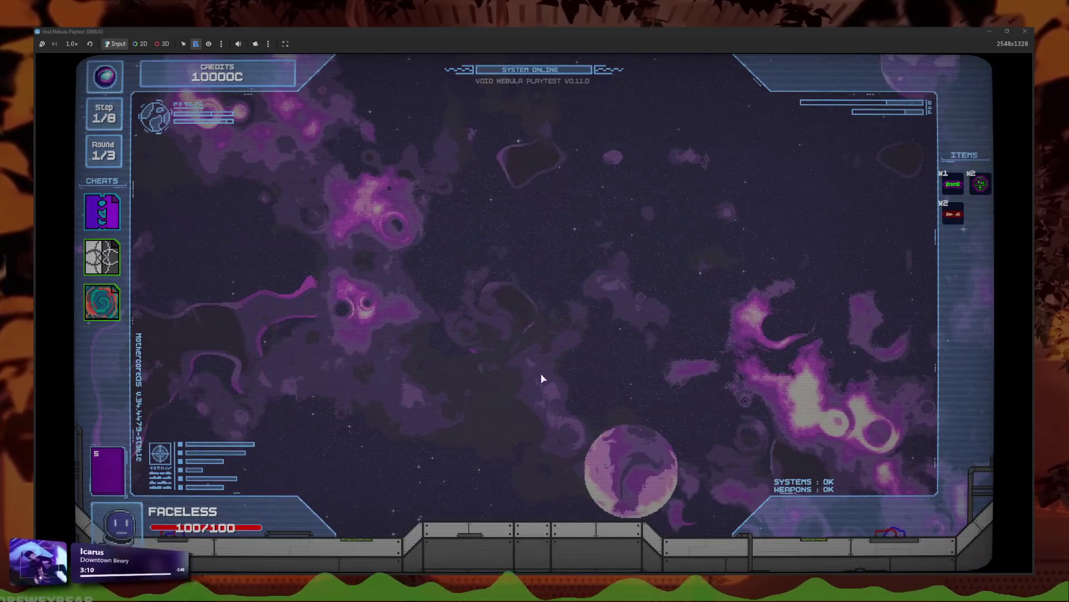
- Use two cheats to empty their slots and end the first turn
{"action": "left_click", "coordinate": [107, 299]}
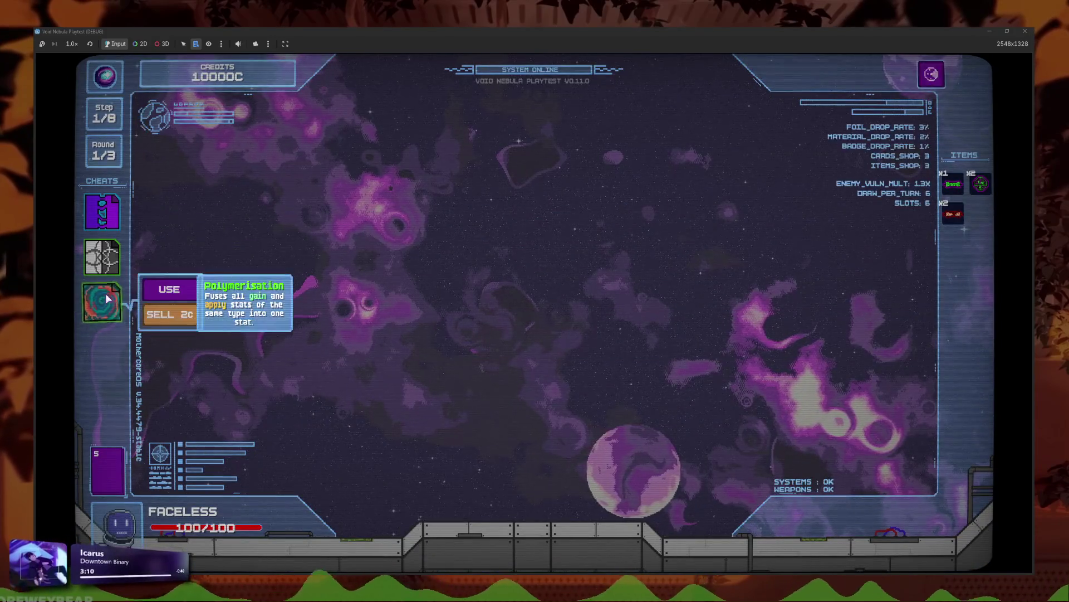
{"action": "left_click", "coordinate": [170, 314]}
{"action": "left_click", "coordinate": [102, 257]}
{"action": "left_click", "coordinate": [177, 281]}
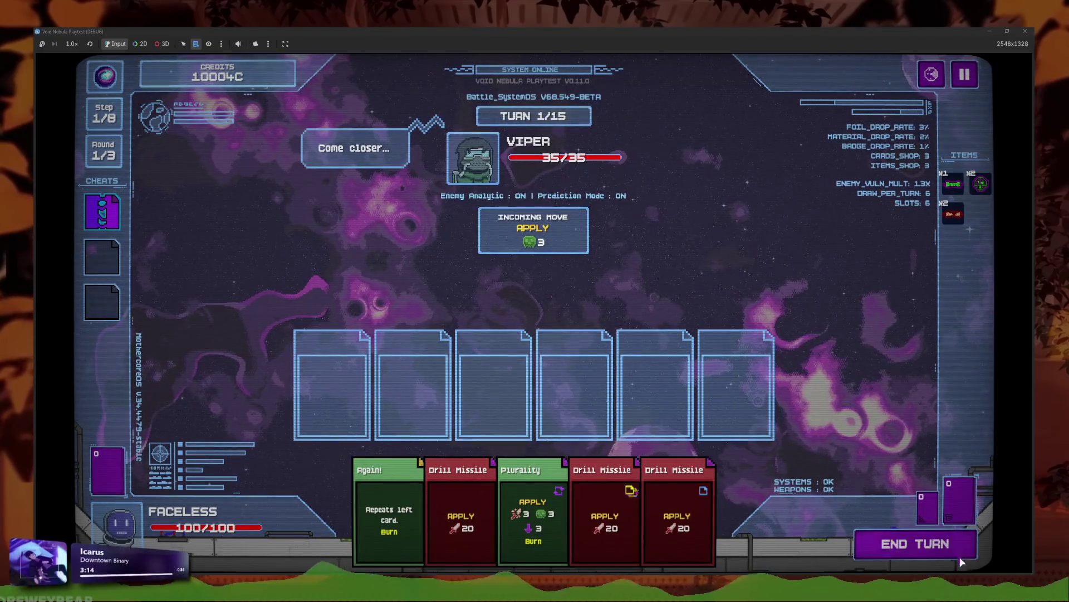
{"action": "left_click", "coordinate": [959, 557]}
- Use the third, second and first cheats so all cheat slots empty
{"action": "mouse_move", "coordinate": [110, 325]}
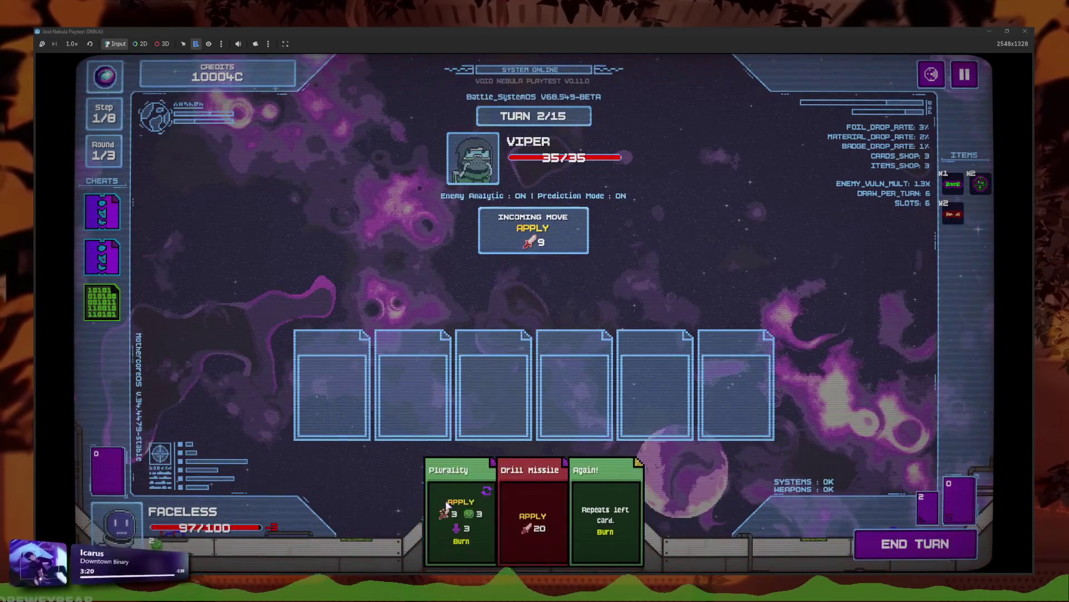
{"action": "left_click", "coordinate": [102, 300]}
{"action": "left_click", "coordinate": [162, 310]}
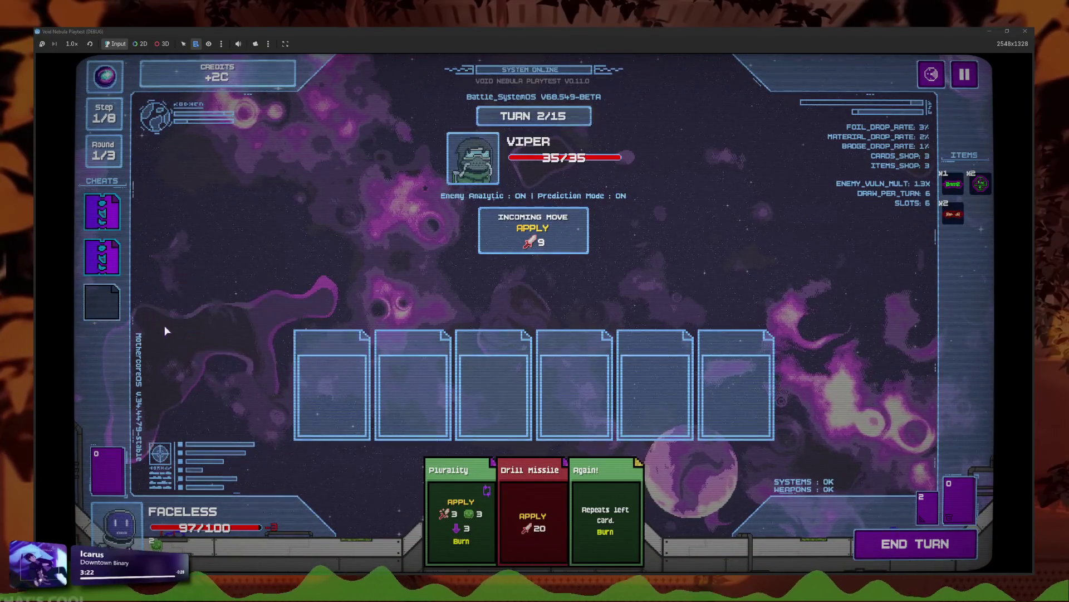
{"action": "left_click", "coordinate": [102, 256]}
{"action": "left_click", "coordinate": [168, 267]}
{"action": "left_click", "coordinate": [99, 222]}
{"action": "left_click", "coordinate": [162, 232]}
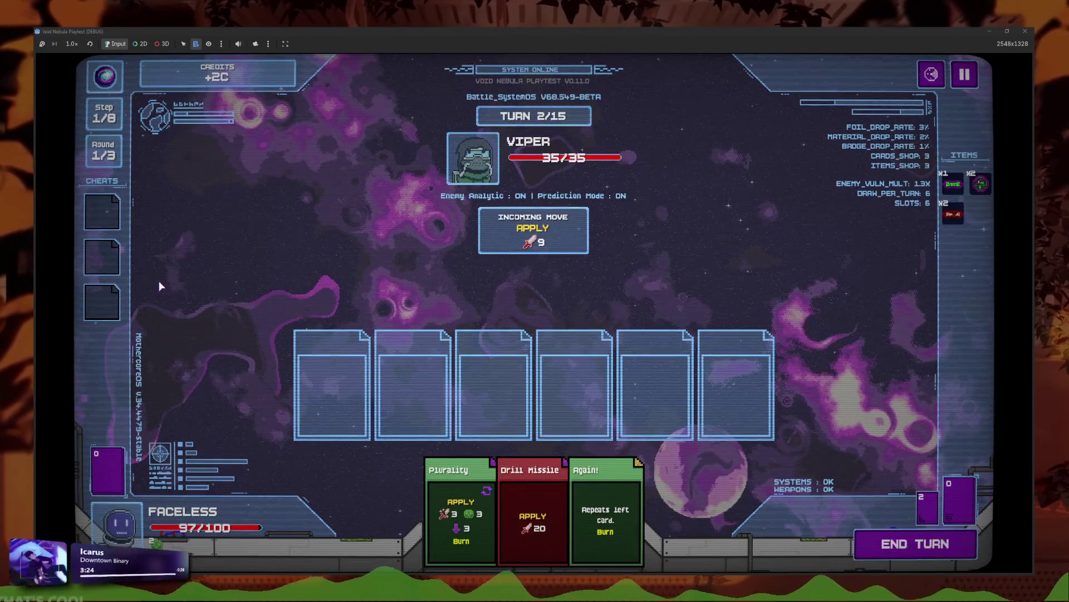
- Check the banned cards, end the turn, then play Plurality, Drill Missile and Again! to defeat Viper
{"action": "left_click", "coordinate": [928, 508]}
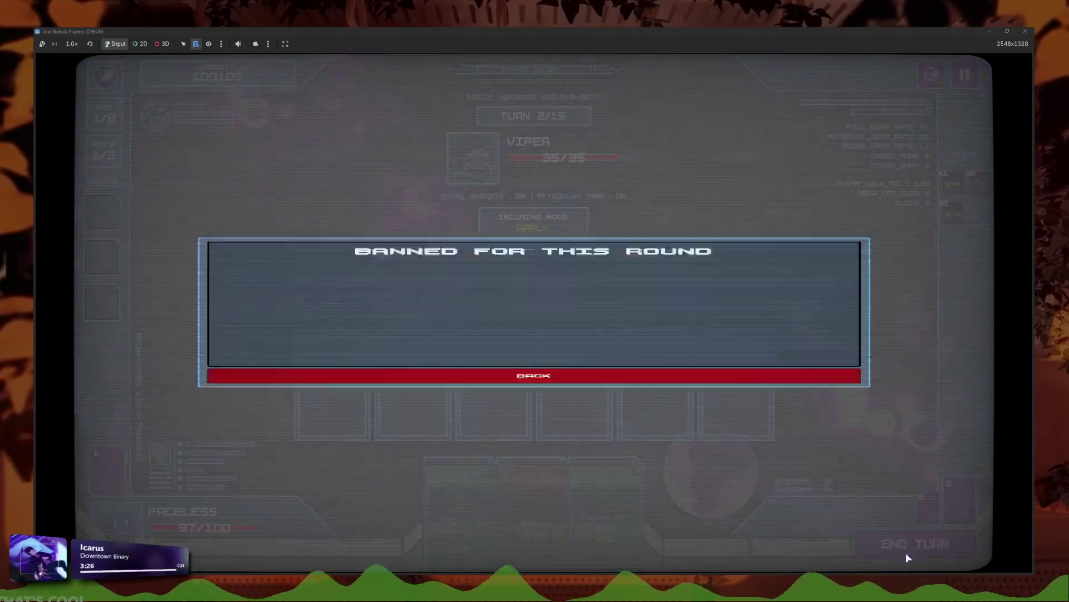
{"action": "left_click", "coordinate": [802, 475]}
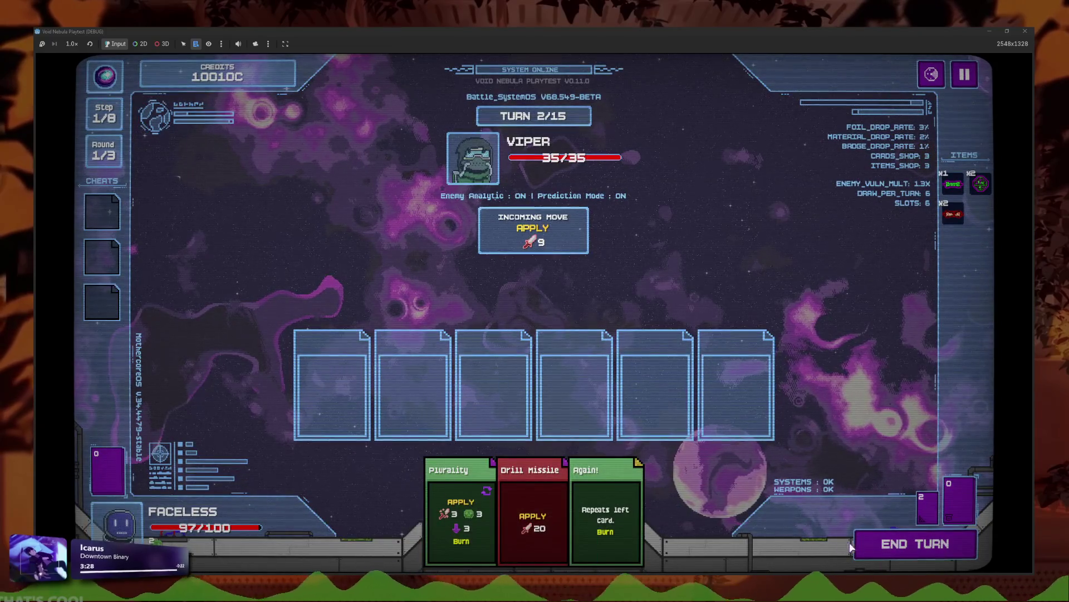
{"action": "left_click", "coordinate": [914, 552]}
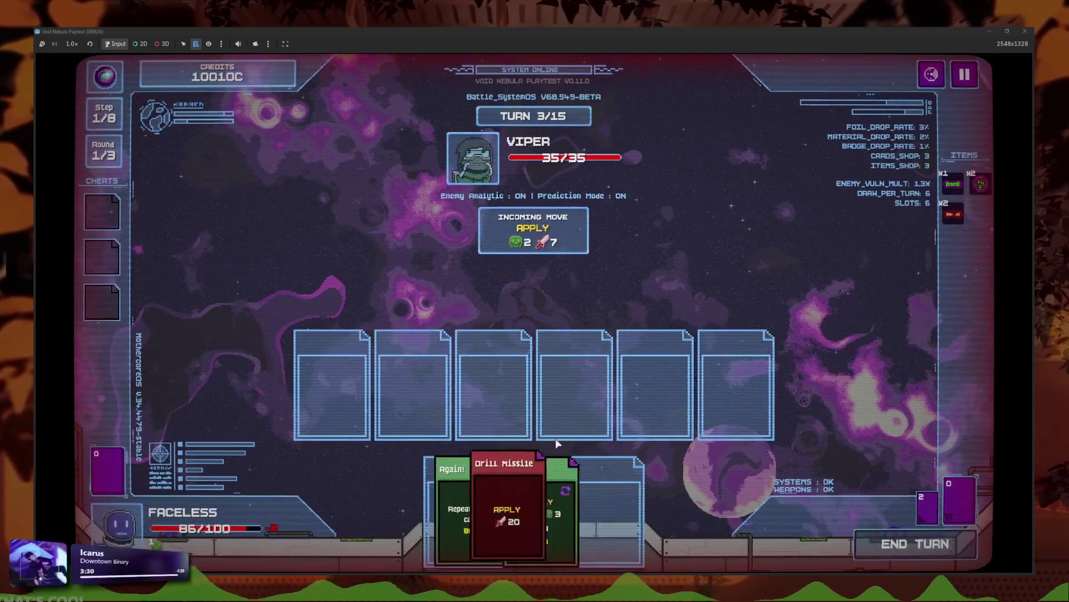
{"action": "left_click", "coordinate": [462, 490]}
{"action": "left_click", "coordinate": [566, 506]}
{"action": "left_click", "coordinate": [567, 506]}
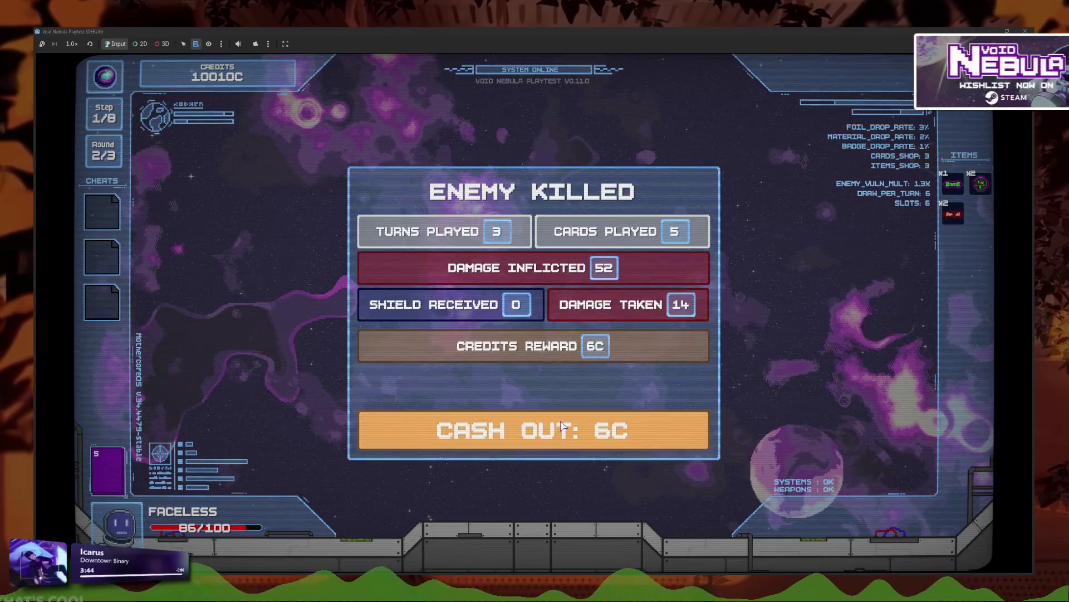
- Cash out the Viper reward, reroll the shop, buy a cheat card and reroll again
{"action": "left_click", "coordinate": [508, 429]}
{"action": "left_click", "coordinate": [390, 443]}
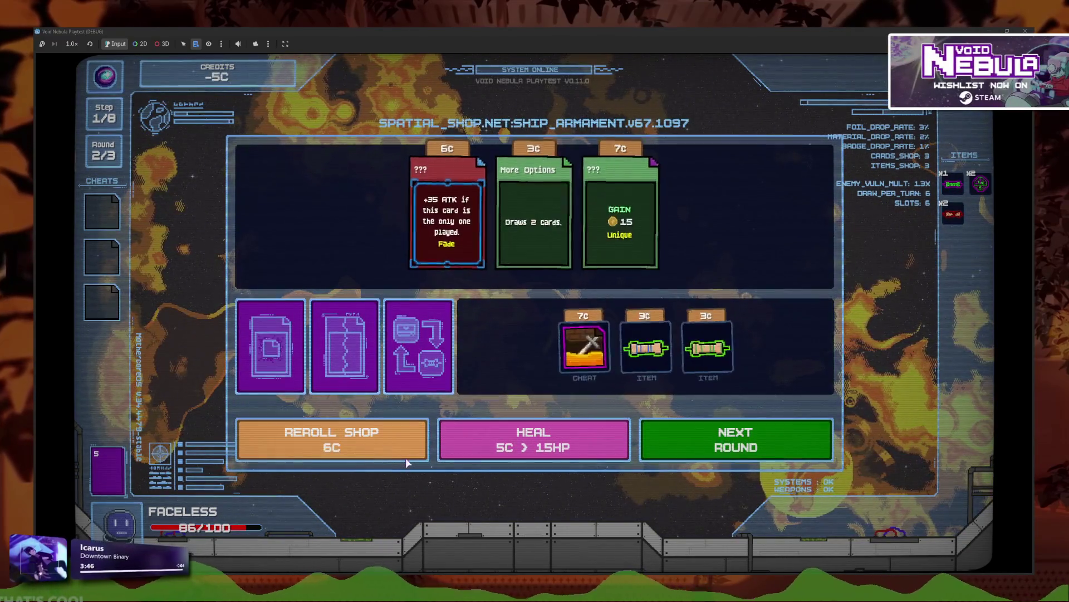
{"action": "left_click", "coordinate": [576, 351]}
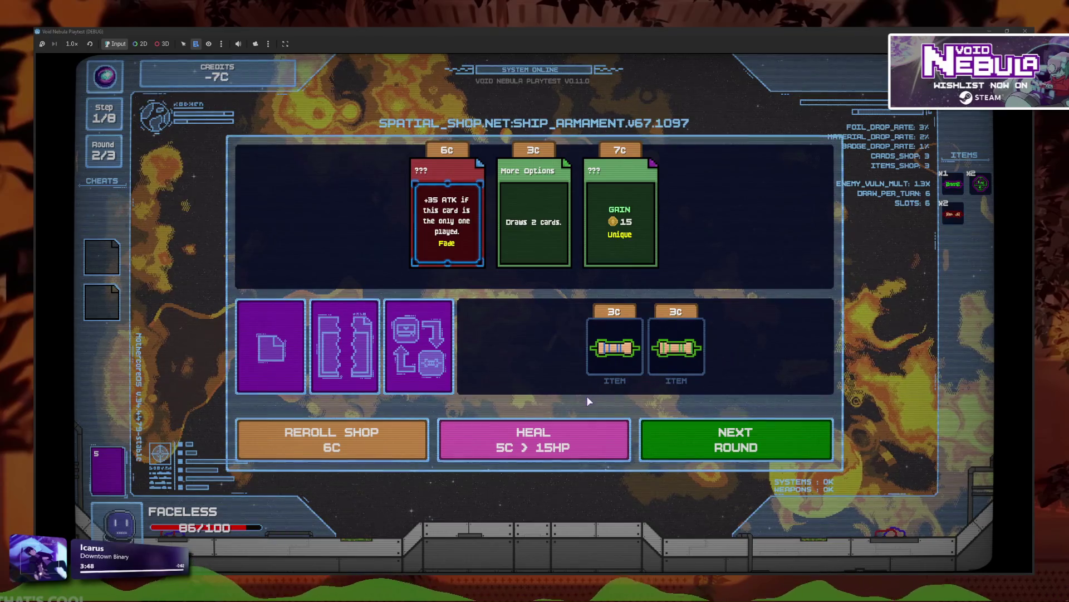
{"action": "left_click", "coordinate": [389, 439]}
- Buy an item and the rainbow item, sell the rainbow item back, then go to the next round
{"action": "left_click", "coordinate": [584, 387]}
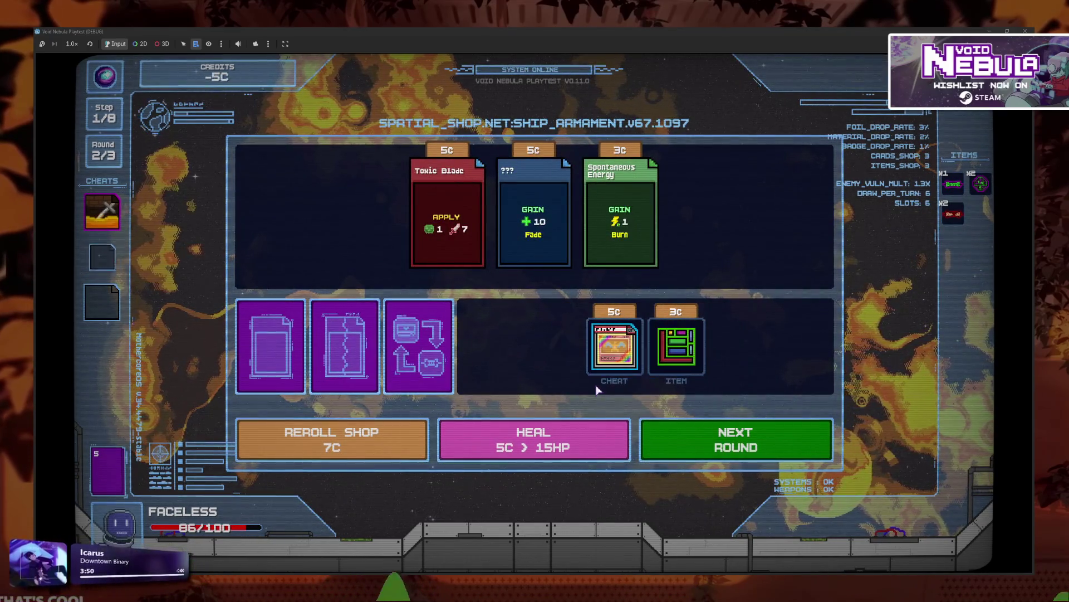
{"action": "left_click", "coordinate": [617, 390]}
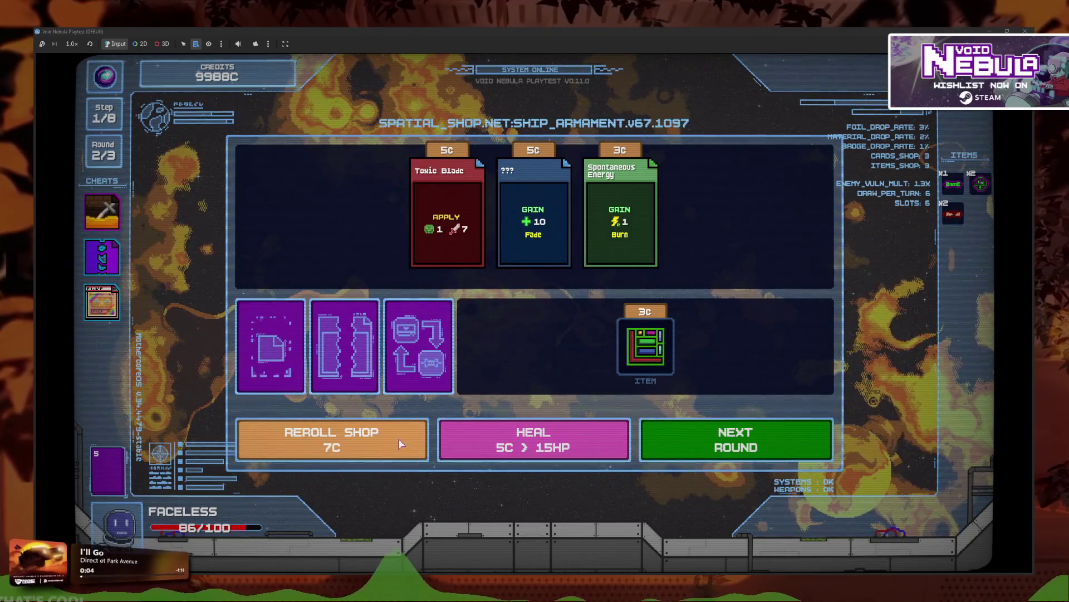
{"action": "left_click", "coordinate": [106, 309]}
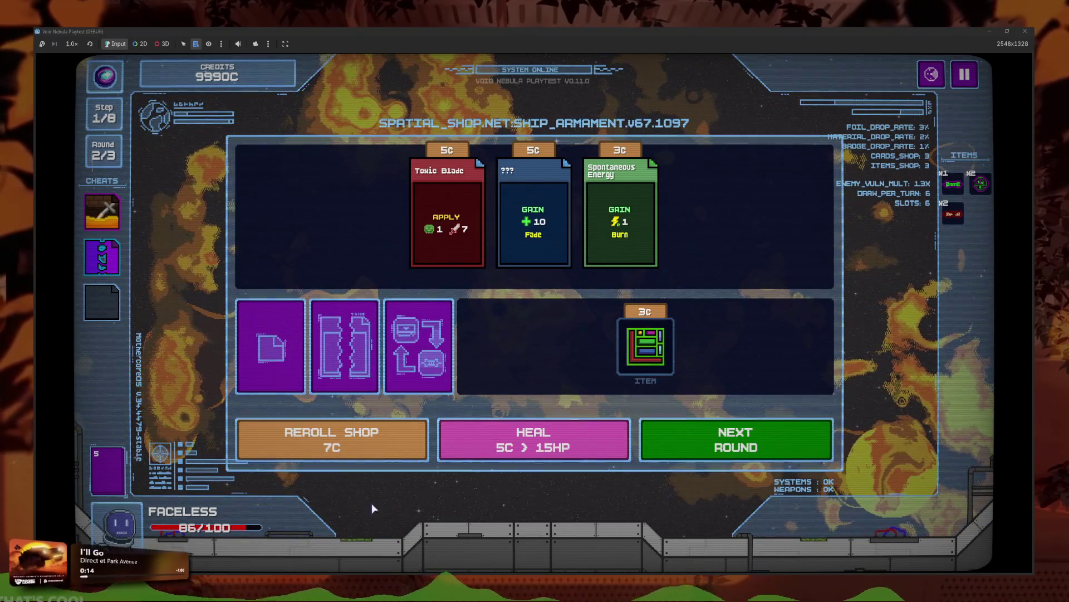
{"action": "left_click", "coordinate": [691, 445]}
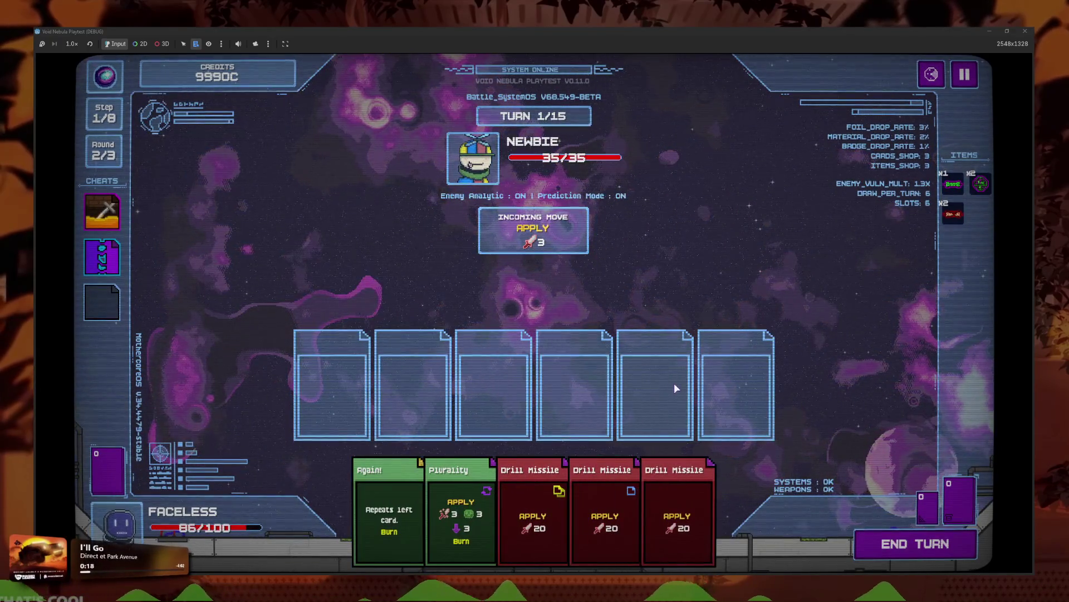
- Place two Drill Missiles and Plurality in slots, return them, end turn 1, then Alt+Tab to Godot
{"action": "left_click_drag", "start_coordinate": [676, 501], "coordinate": [656, 390]}
{"action": "mouse_move", "coordinate": [606, 501]}
{"action": "left_mouse_down"}
{"action": "mouse_move", "coordinate": [640, 463]}
{"action": "mouse_move", "coordinate": [574, 390]}
{"action": "left_mouse_up"}
{"action": "mouse_move", "coordinate": [533, 501]}
{"action": "left_mouse_down"}
{"action": "mouse_move", "coordinate": [547, 368]}
{"action": "mouse_move", "coordinate": [557, 390]}
{"action": "left_mouse_up"}
{"action": "left_click_drag", "start_coordinate": [533, 501], "coordinate": [493, 384]}
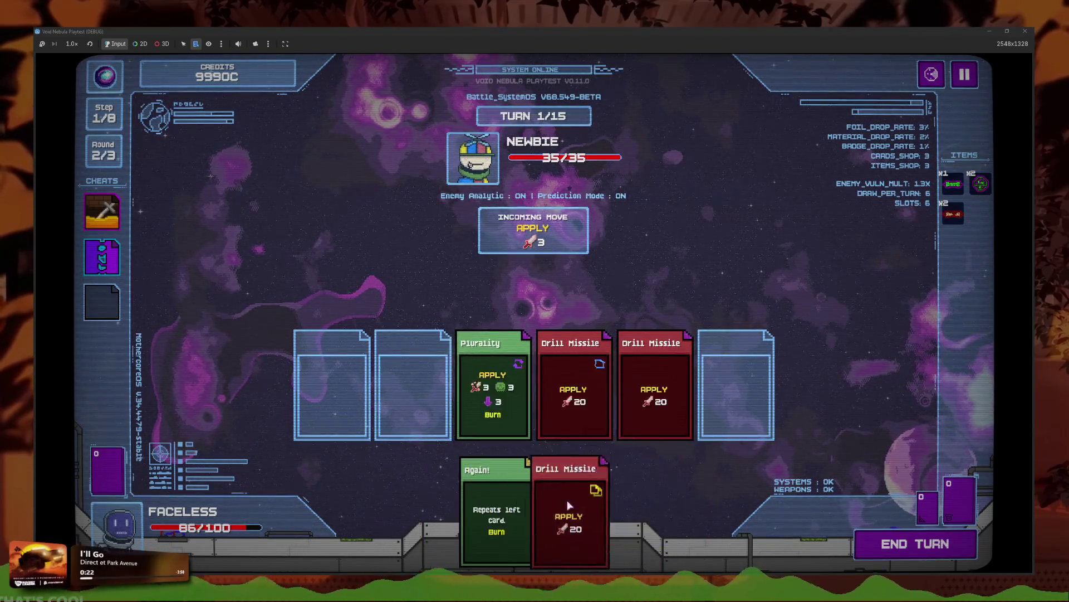
{"action": "right_click", "coordinate": [532, 396]}
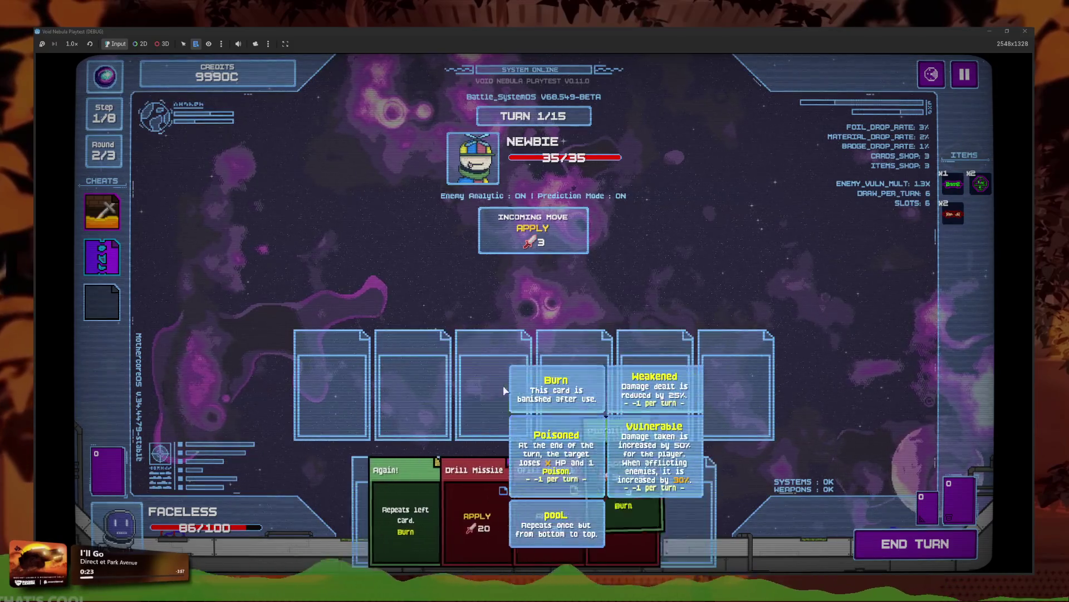
{"action": "left_click", "coordinate": [892, 541]}
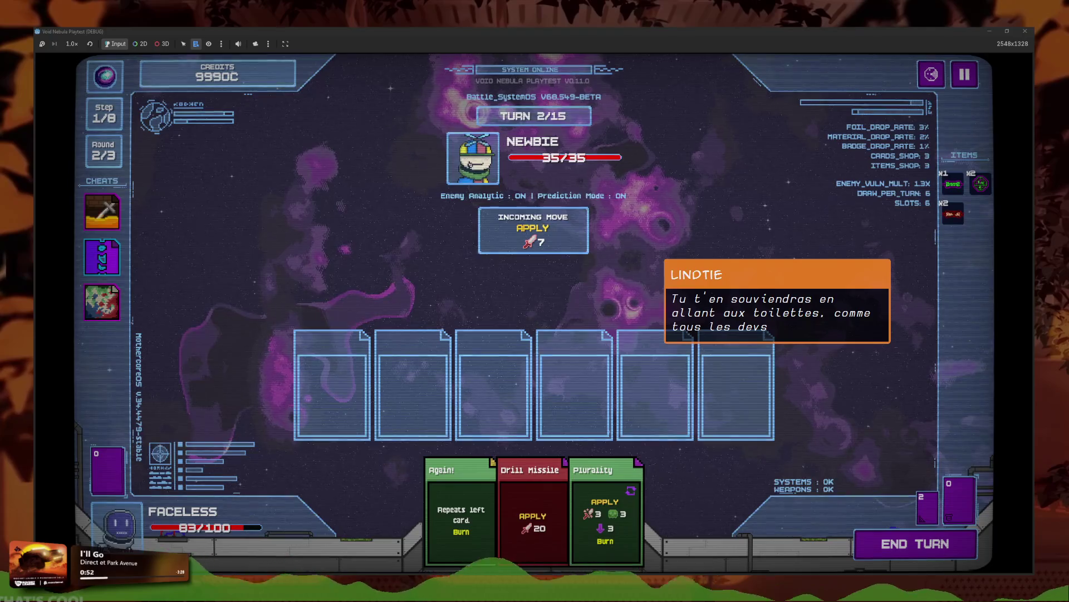
{"action": "key", "text": "alt+Tab"}
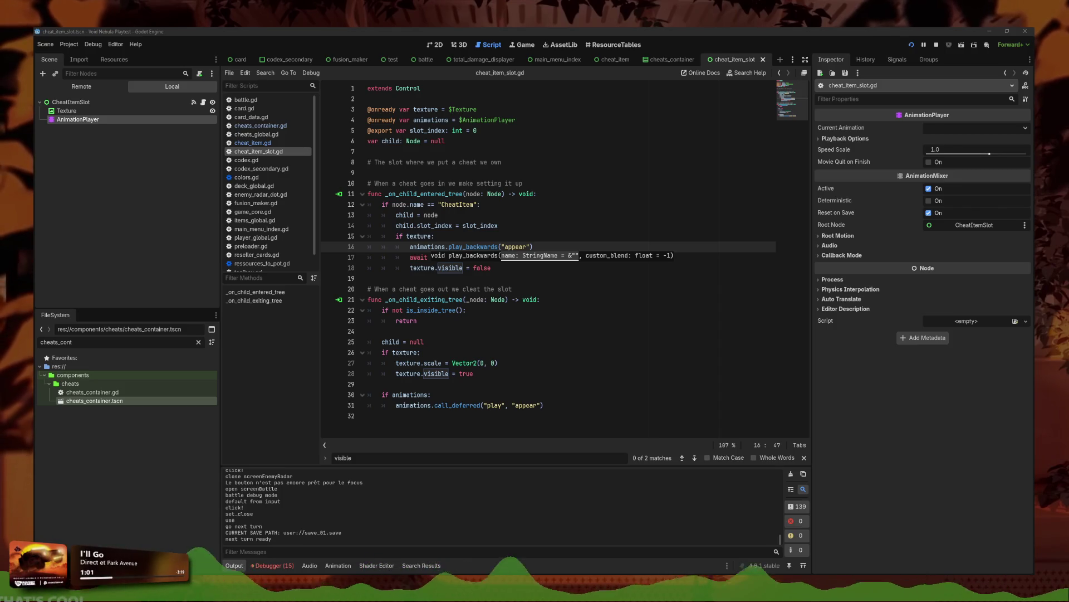
- Bring the Void Nebula playtest window in front of the Godot editor
{"action": "left_click", "coordinate": [987, 31]}
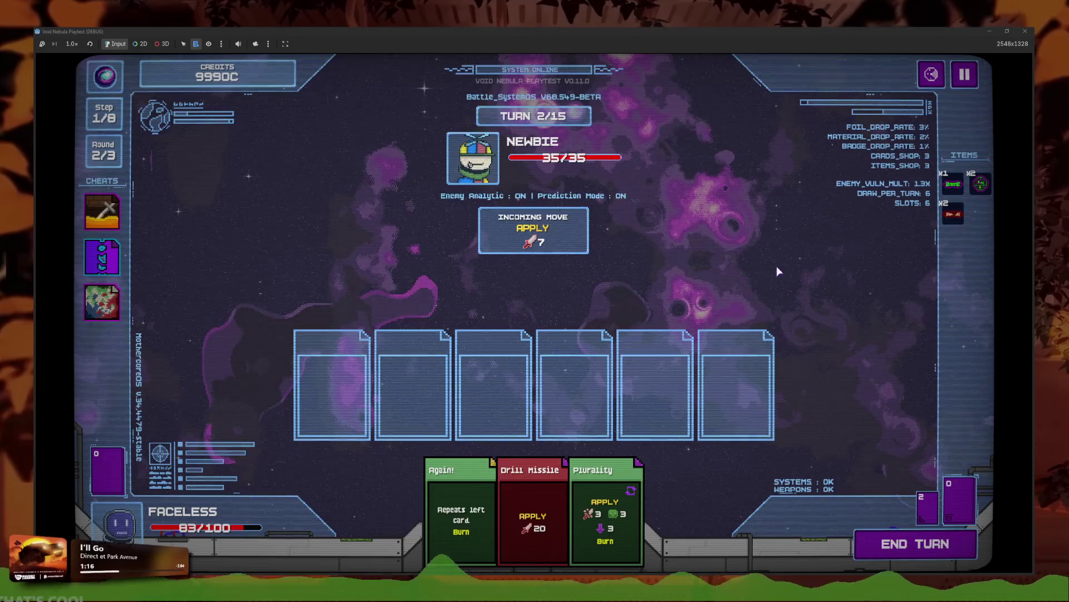
- Pause the battle, resume, pause again, and choose Back to Main Menu
{"action": "left_click", "coordinate": [965, 74]}
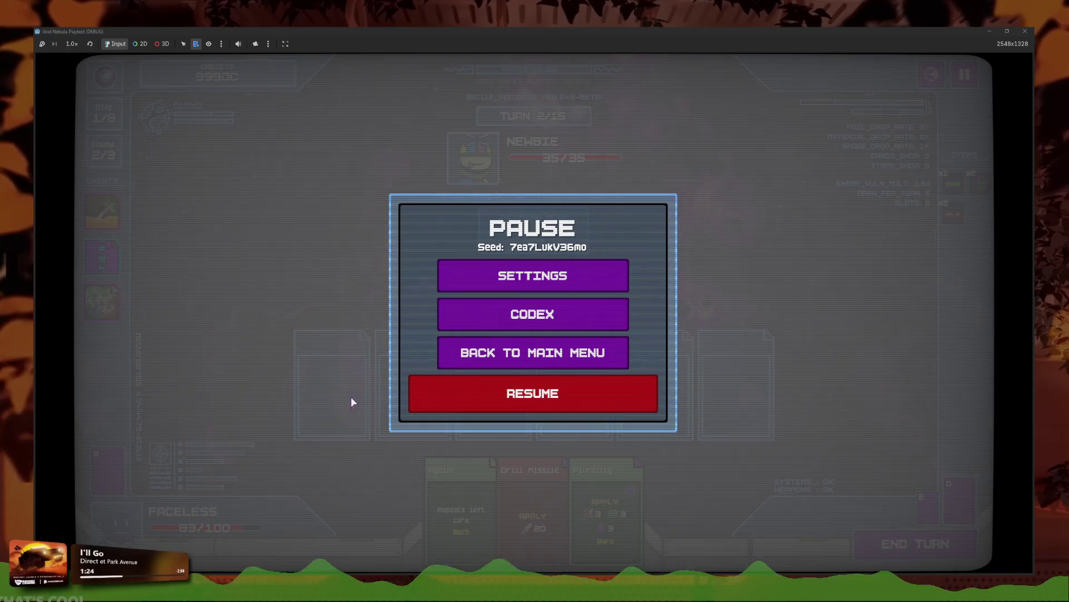
{"action": "left_click", "coordinate": [488, 394]}
{"action": "left_click", "coordinate": [965, 74]}
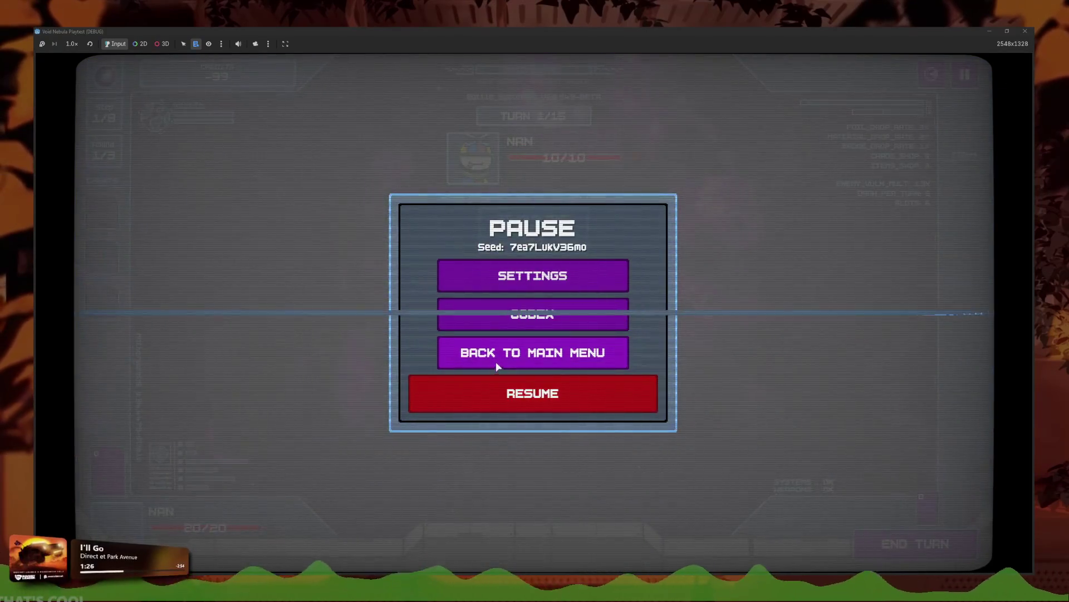
{"action": "left_click", "coordinate": [495, 362]}
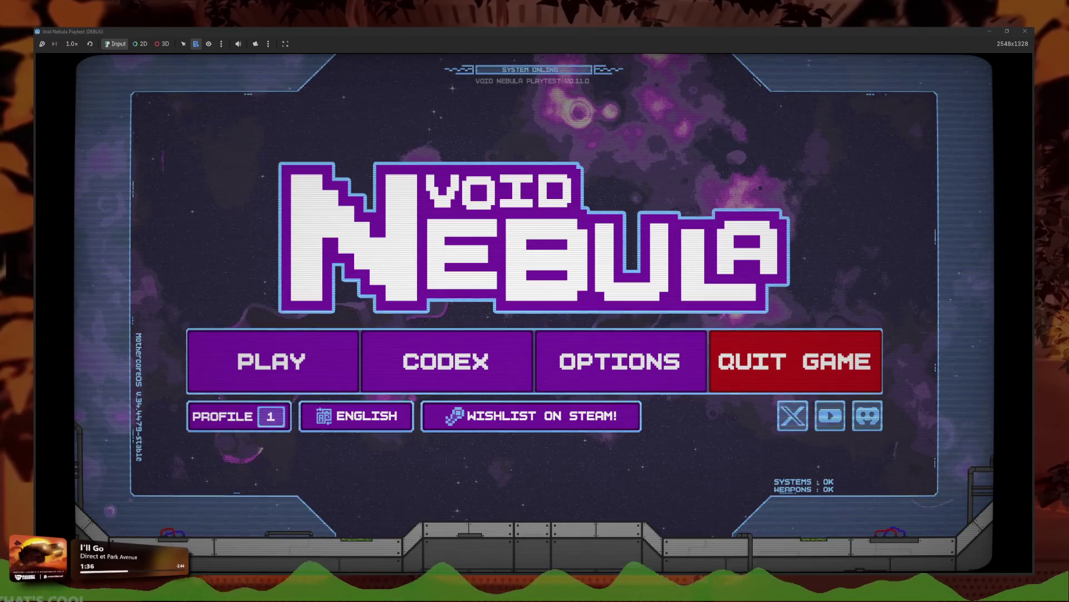
- Open the Codex, browse two card collections, and return to the main menu
{"action": "left_click", "coordinate": [451, 370]}
{"action": "left_click", "coordinate": [612, 331]}
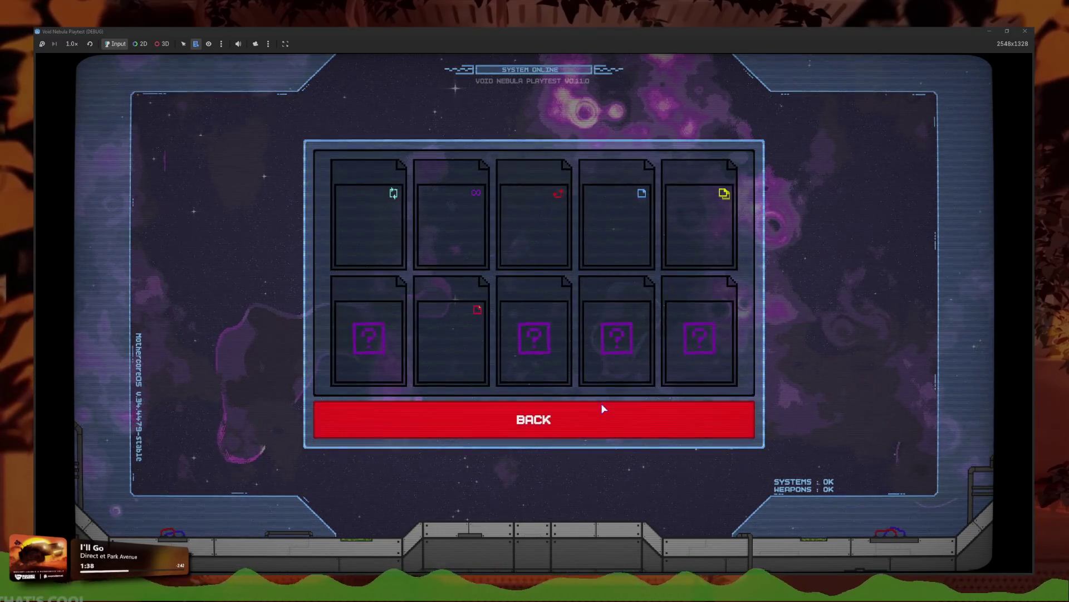
{"action": "left_click", "coordinate": [604, 409]}
{"action": "left_click", "coordinate": [618, 359]}
{"action": "left_click", "coordinate": [640, 409]}
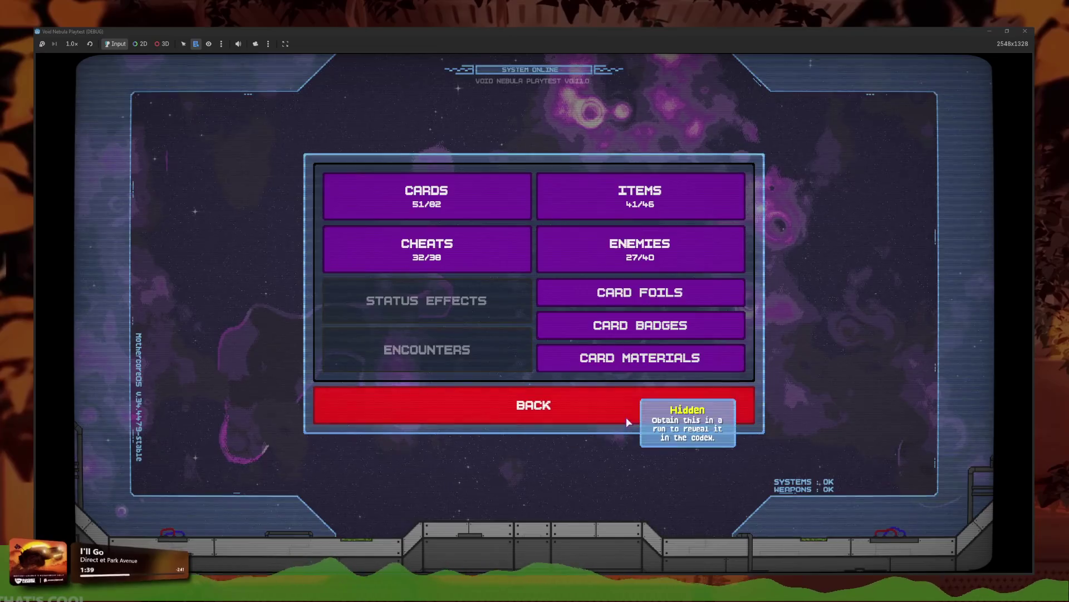
{"action": "left_click", "coordinate": [626, 422]}
- View the save profiles, including the third save's progress, then close them
{"action": "left_click", "coordinate": [334, 417]}
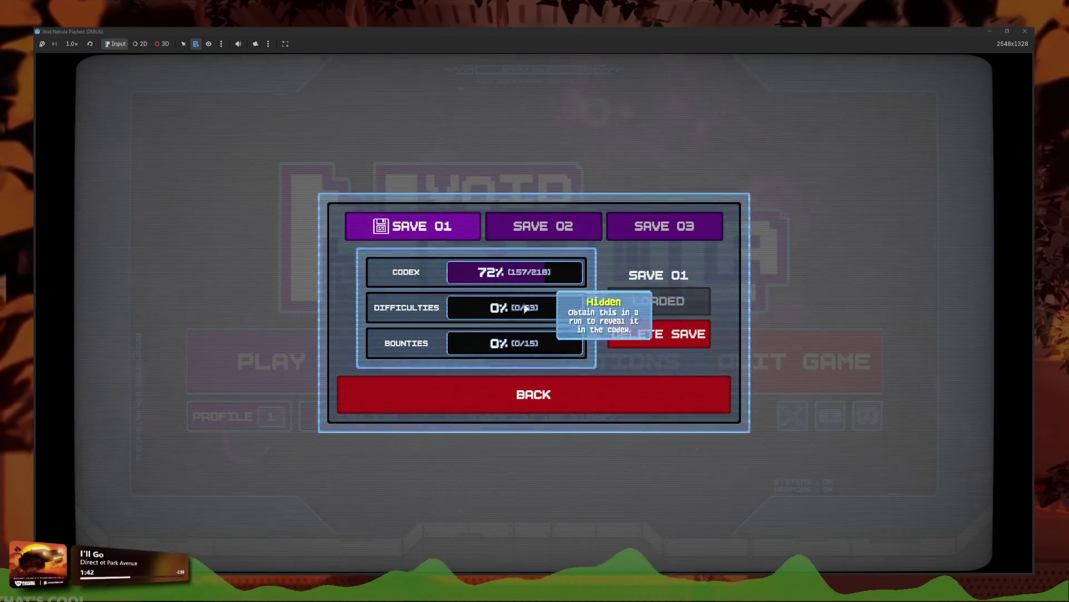
{"action": "left_click", "coordinate": [663, 226]}
{"action": "left_click", "coordinate": [593, 405]}
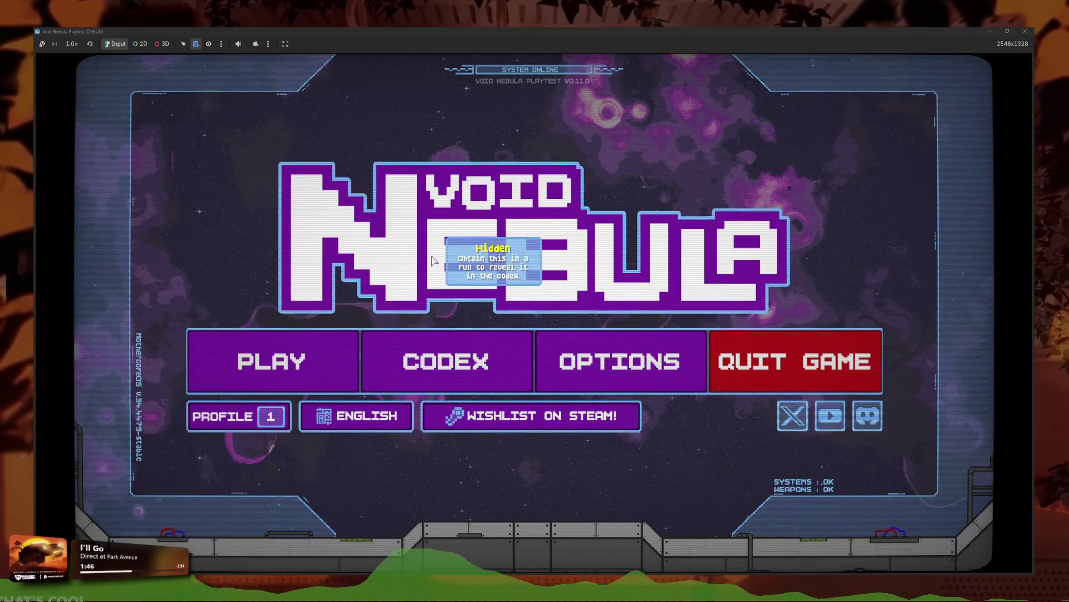
- Reopen the Codex, view the enemy entries and a card collection, ending on the categories
{"action": "left_click", "coordinate": [415, 382]}
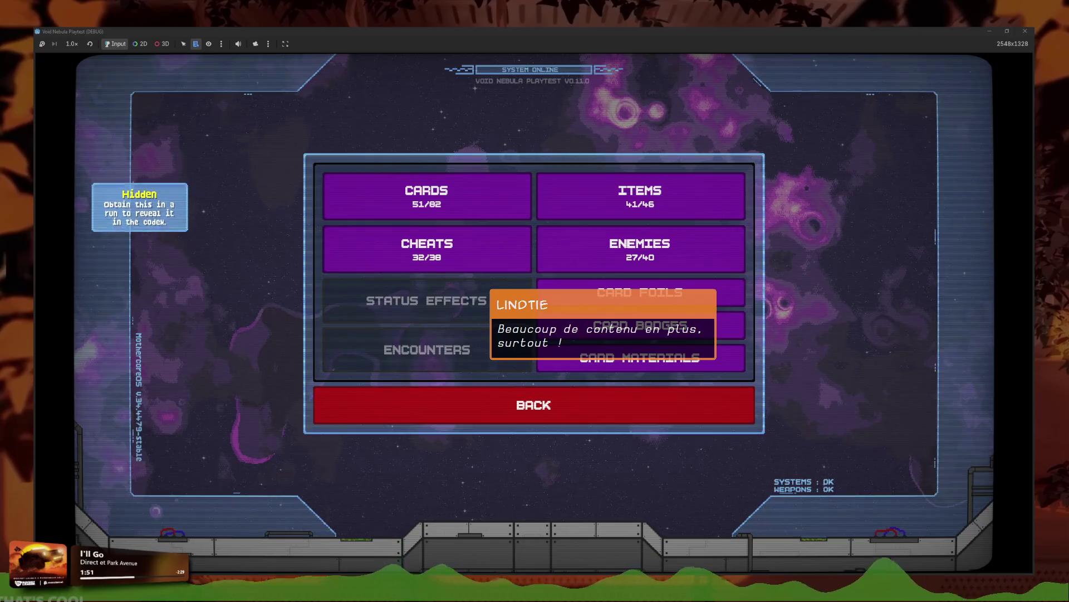
{"action": "left_click", "coordinate": [557, 405]}
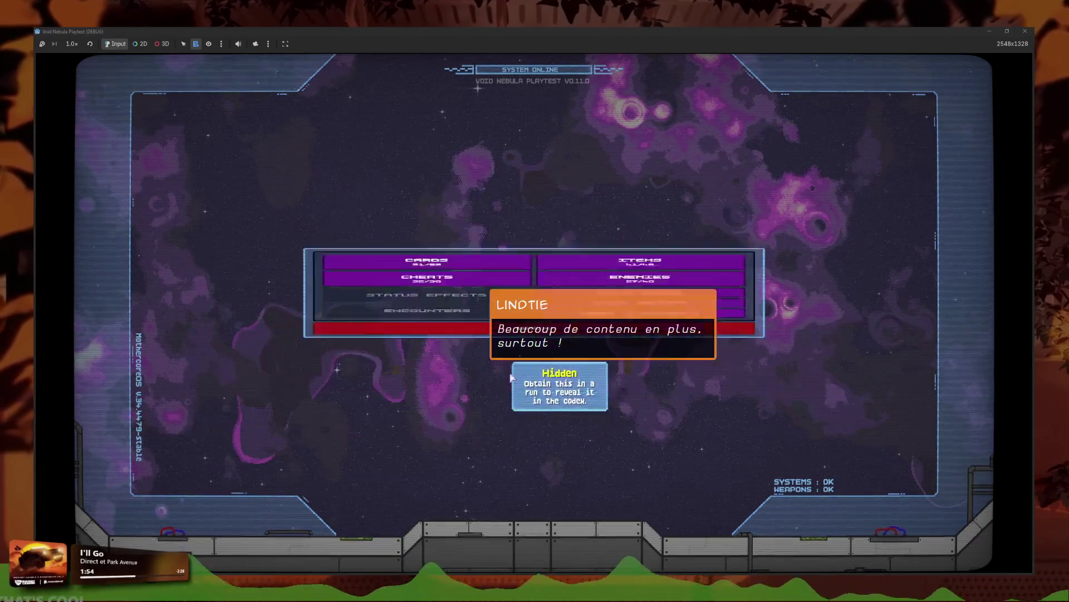
{"action": "left_click", "coordinate": [548, 262]}
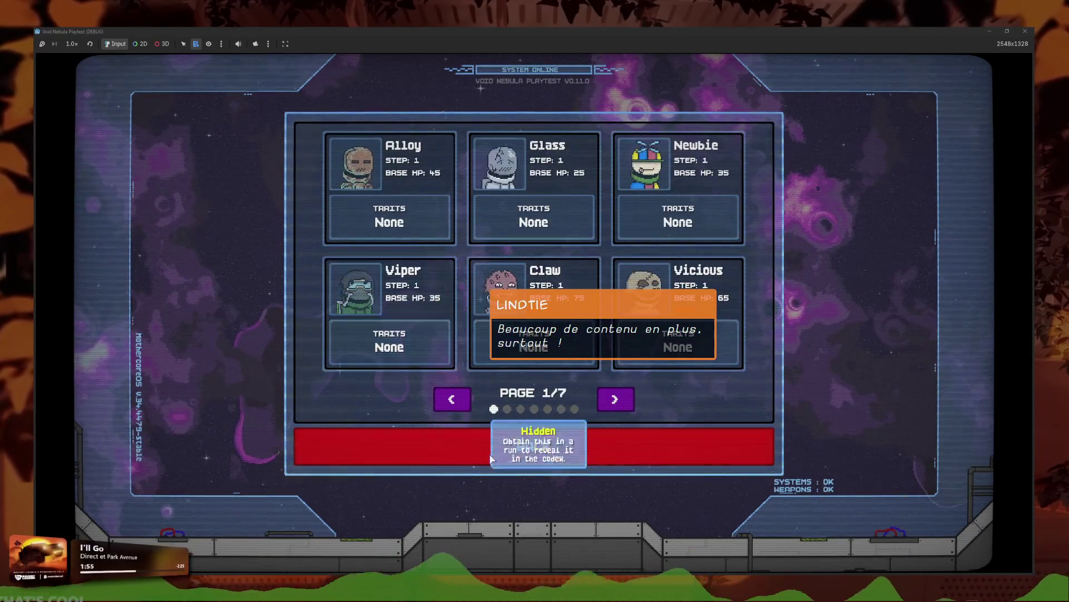
{"action": "left_click", "coordinate": [484, 450]}
{"action": "left_click", "coordinate": [641, 358]}
{"action": "left_click", "coordinate": [530, 429]}
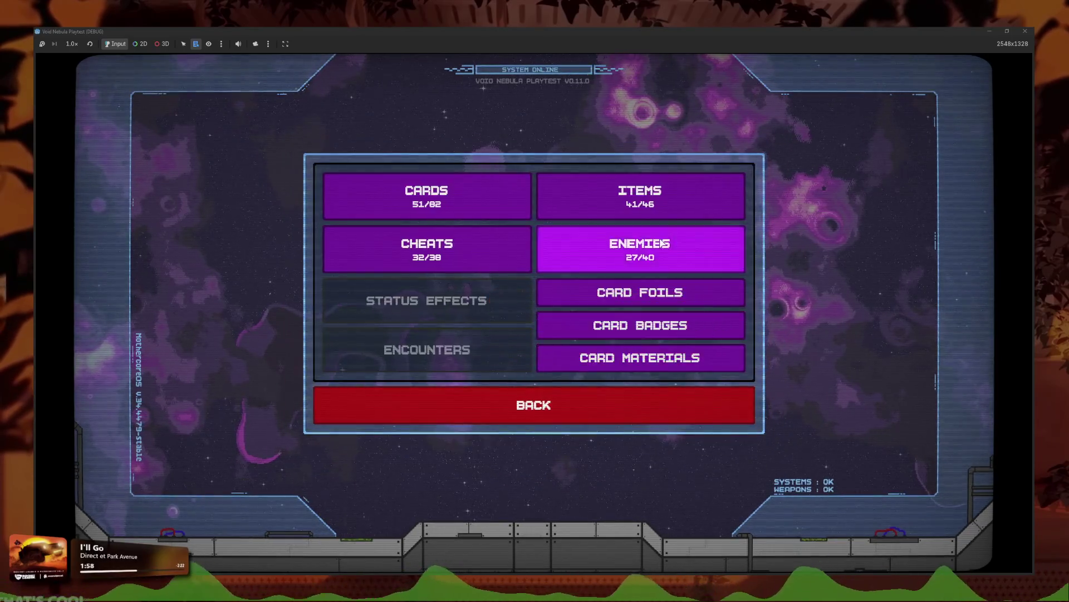
- Page through the Codex enemy entries to page 6, then back out to the main menu
{"action": "left_click", "coordinate": [661, 244]}
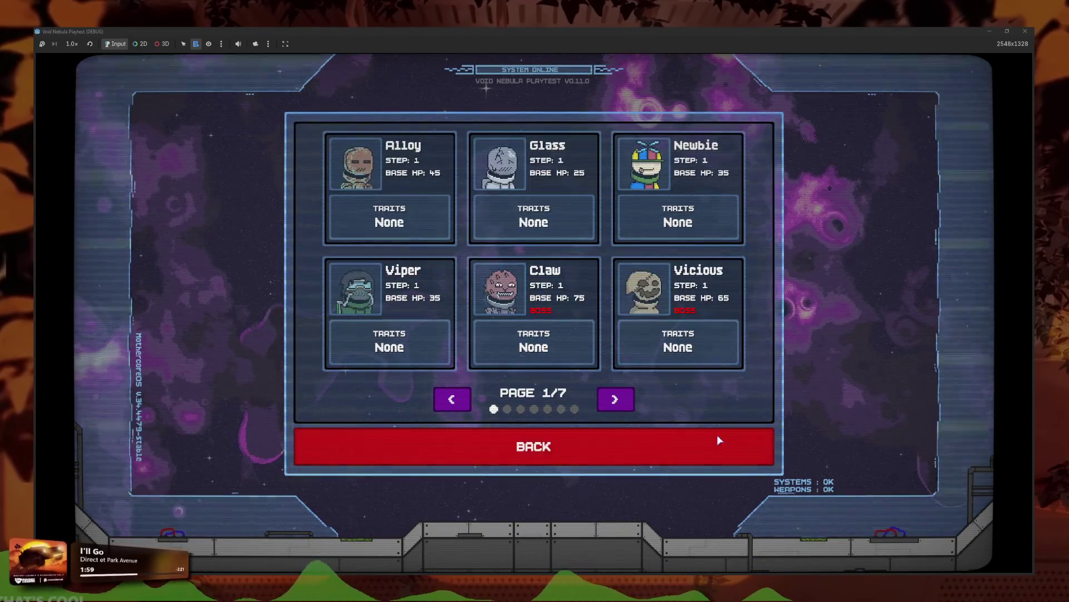
{"action": "left_click", "coordinate": [616, 409]}
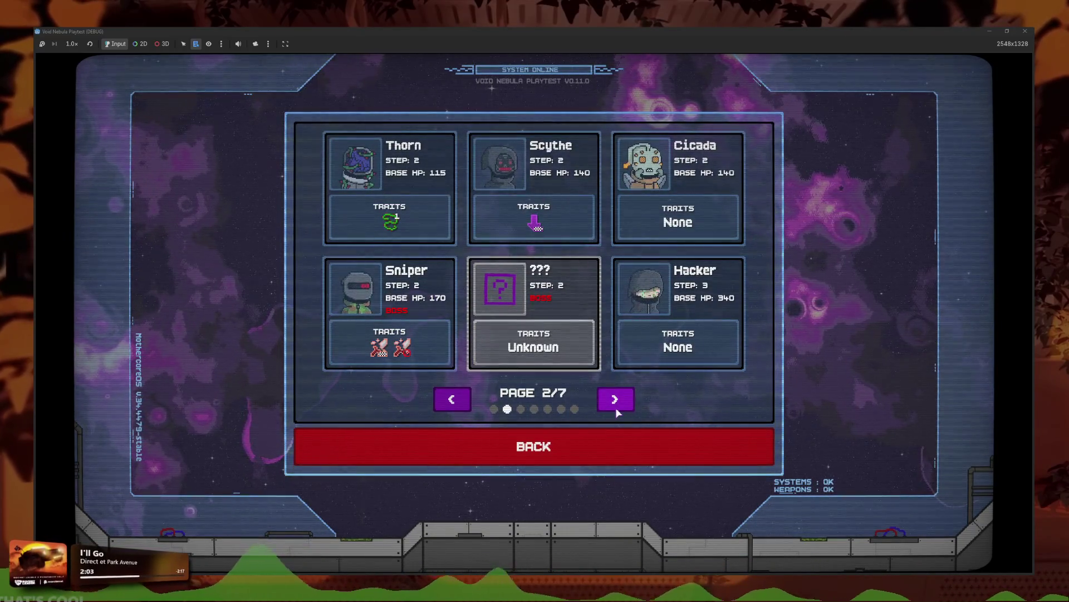
{"action": "left_click", "coordinate": [616, 410]}
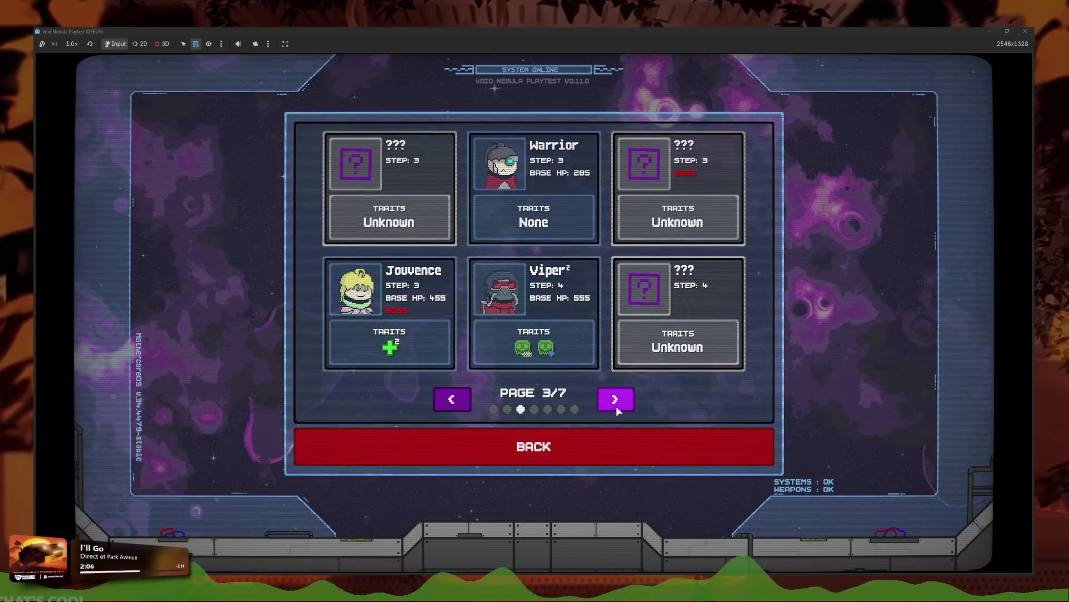
{"action": "left_click", "coordinate": [616, 410]}
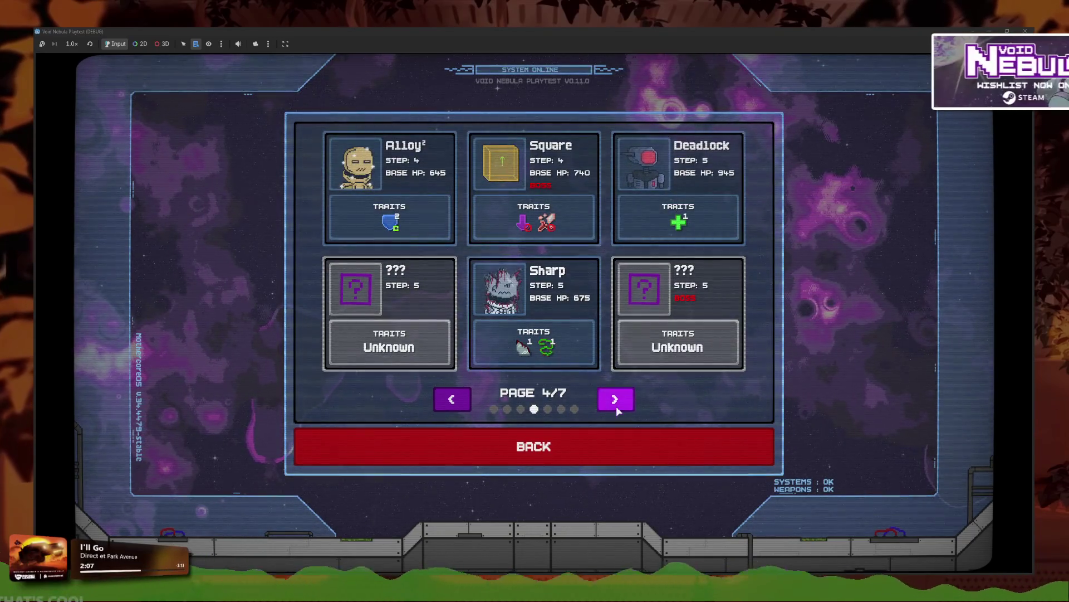
{"action": "left_click", "coordinate": [616, 410]}
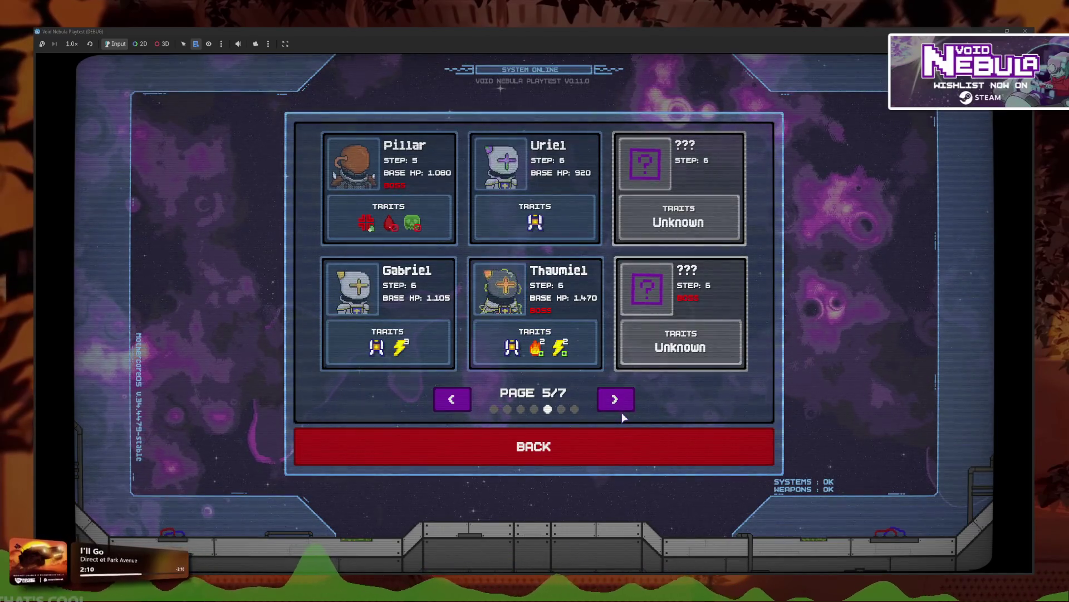
{"action": "left_click", "coordinate": [622, 414]}
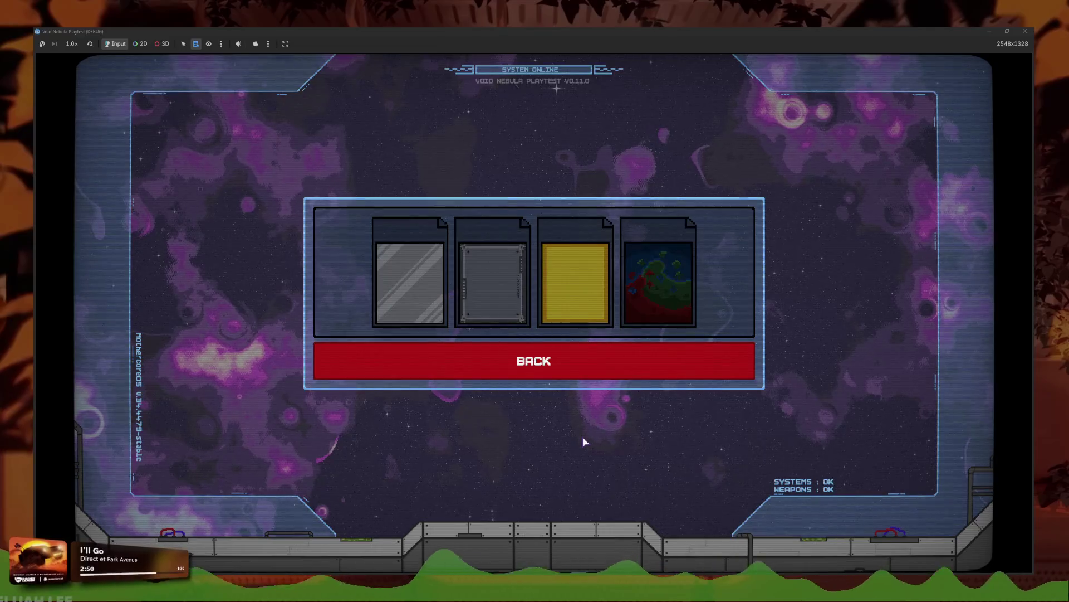
{"action": "key", "text": "Escape"}
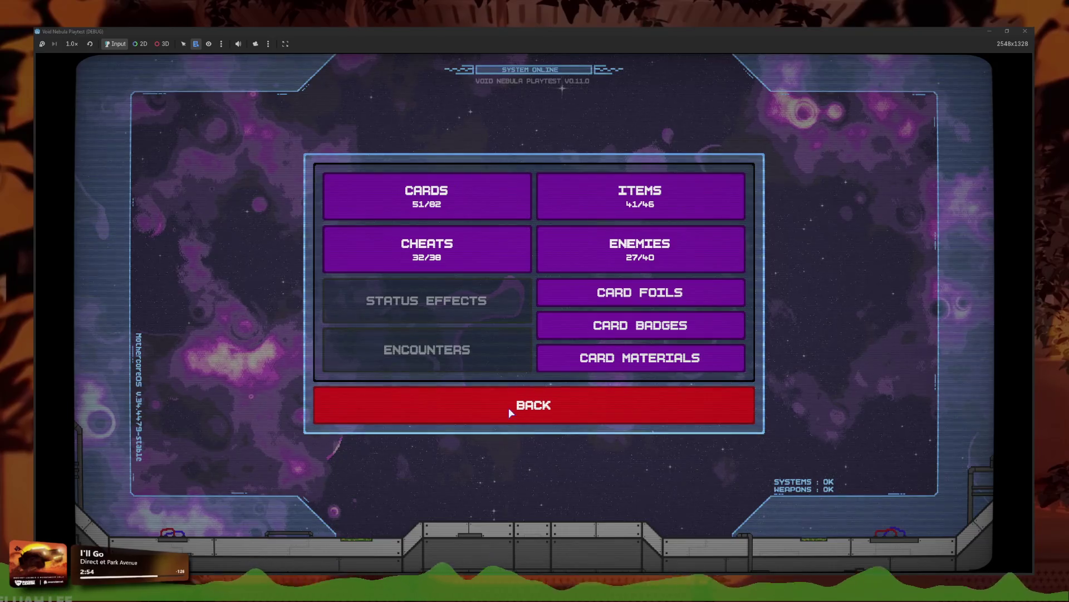
{"action": "left_click", "coordinate": [474, 411]}
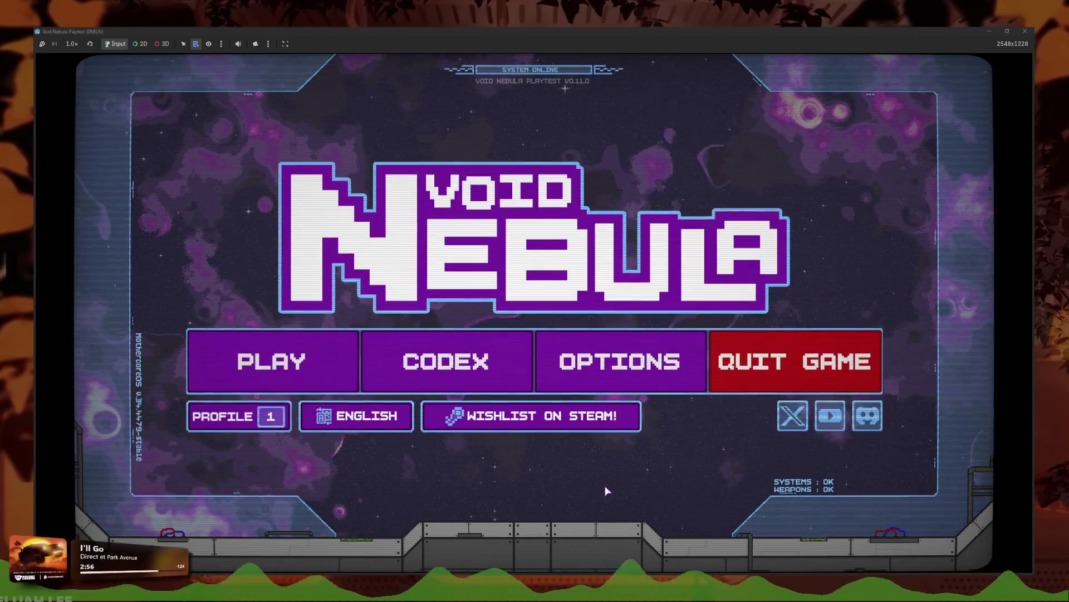